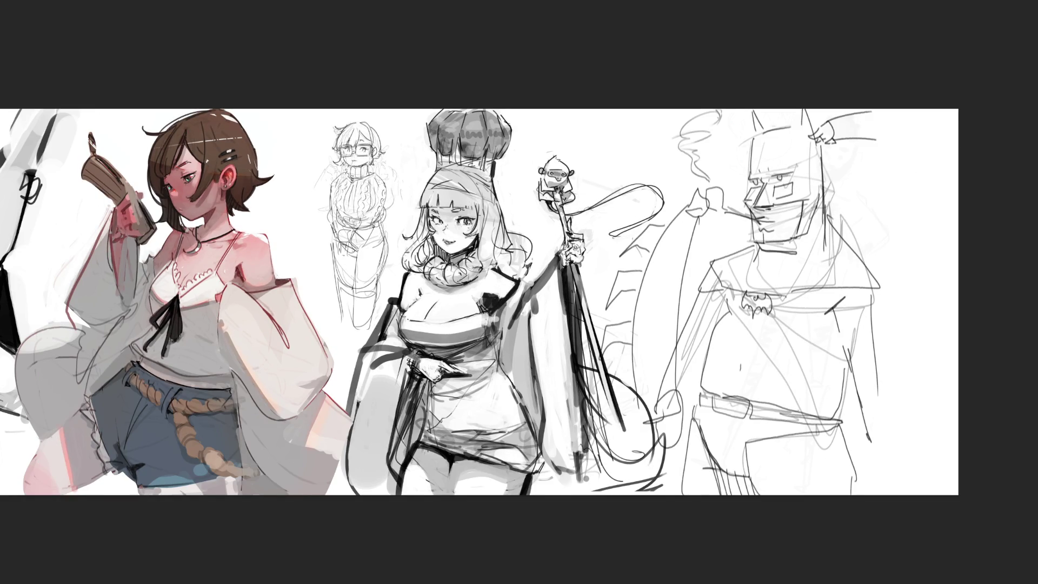
Step: Draw long cape curves with notched, zigzag edges right of Batman, then start hatching the chest emblem
{"action": "mouse_move", "coordinate": [882, 389]}
{"action": "left_mouse_down"}
{"action": "mouse_move", "coordinate": [869, 456]}
{"action": "mouse_move", "coordinate": [899, 441]}
{"action": "mouse_move", "coordinate": [915, 158]}
{"action": "left_mouse_up"}
{"action": "mouse_move", "coordinate": [884, 111]}
{"action": "left_mouse_down"}
{"action": "mouse_move", "coordinate": [950, 165]}
{"action": "mouse_move", "coordinate": [943, 418]}
{"action": "mouse_move", "coordinate": [897, 444]}
{"action": "left_mouse_up"}
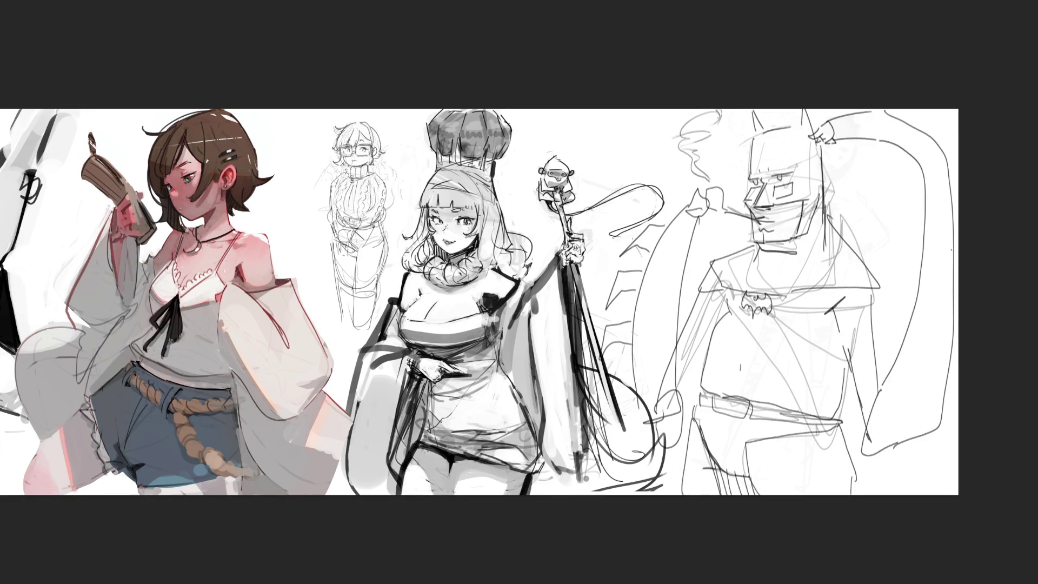
{"action": "mouse_move", "coordinate": [957, 278]}
{"action": "left_mouse_down"}
{"action": "mouse_move", "coordinate": [941, 292]}
{"action": "mouse_move", "coordinate": [957, 311]}
{"action": "left_mouse_up"}
{"action": "mouse_move", "coordinate": [957, 364]}
{"action": "left_mouse_down"}
{"action": "mouse_move", "coordinate": [939, 355]}
{"action": "mouse_move", "coordinate": [957, 397]}
{"action": "mouse_move", "coordinate": [948, 466]}
{"action": "left_mouse_up"}
{"action": "left_click_drag", "start_coordinate": [925, 400], "coordinate": [939, 425]}
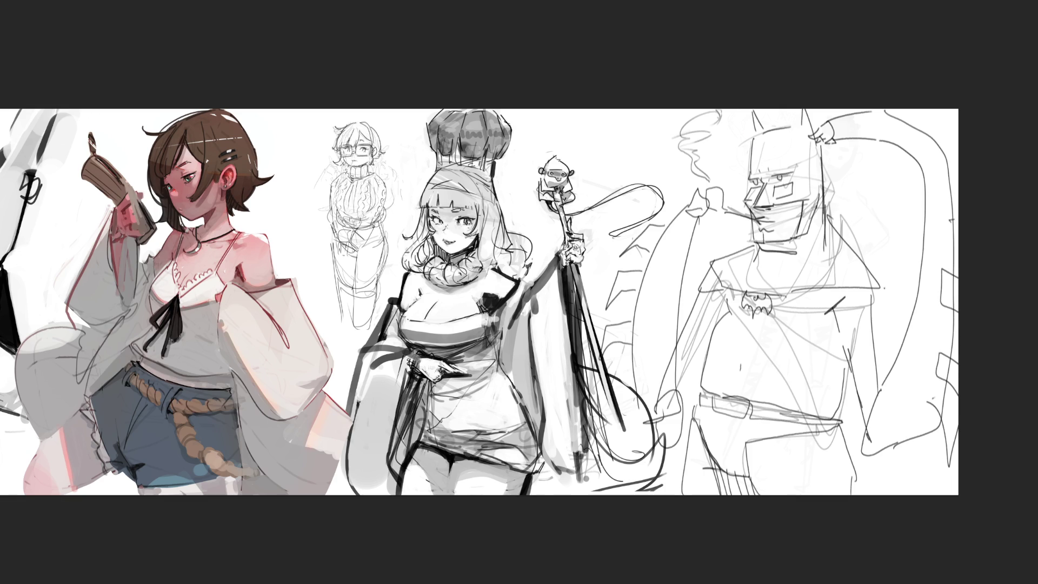
{"action": "mouse_move", "coordinate": [883, 296]}
{"action": "left_mouse_down"}
{"action": "mouse_move", "coordinate": [901, 325]}
{"action": "mouse_move", "coordinate": [880, 345]}
{"action": "left_mouse_up"}
{"action": "left_click_drag", "start_coordinate": [744, 296], "coordinate": [746, 307]}
Step: Hatch the bat emblem on Batman's chest with short vertical strokes
{"action": "left_click_drag", "start_coordinate": [749, 296], "coordinate": [754, 308]}
{"action": "left_click_drag", "start_coordinate": [756, 299], "coordinate": [758, 308]}
{"action": "left_click_drag", "start_coordinate": [762, 294], "coordinate": [765, 307]}
{"action": "left_click_drag", "start_coordinate": [770, 294], "coordinate": [770, 311]}
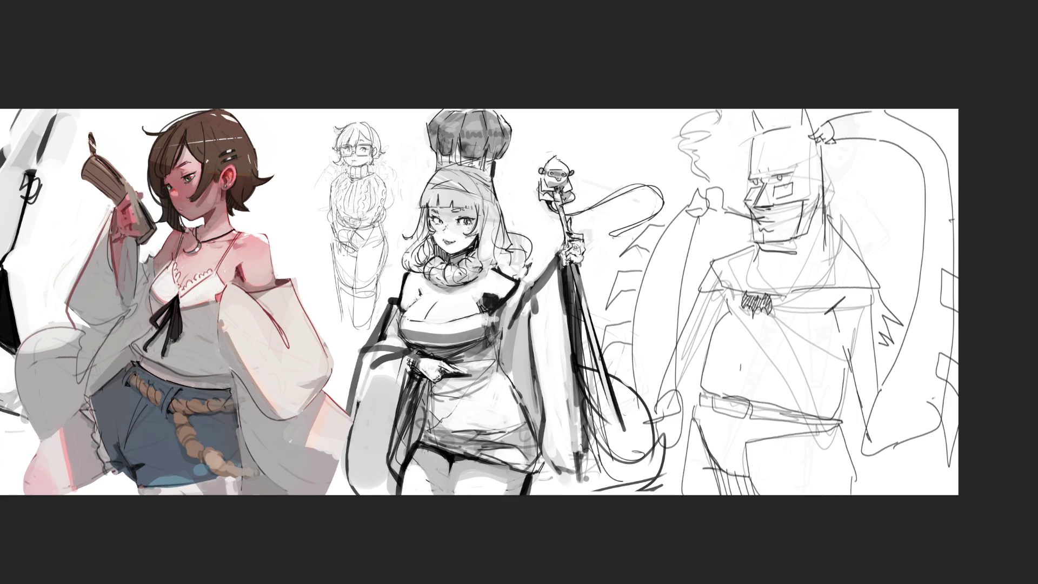
Step: Hatch the collar below Batman's face with diagonal strokes extending to the right
{"action": "left_click_drag", "start_coordinate": [712, 288], "coordinate": [731, 255]}
{"action": "left_click_drag", "start_coordinate": [735, 265], "coordinate": [744, 252]}
{"action": "left_click_drag", "start_coordinate": [722, 290], "coordinate": [736, 263]}
{"action": "left_click_drag", "start_coordinate": [728, 291], "coordinate": [762, 246]}
{"action": "mouse_move", "coordinate": [751, 291]}
{"action": "left_mouse_down"}
{"action": "mouse_move", "coordinate": [771, 243]}
{"action": "mouse_move", "coordinate": [787, 237]}
{"action": "left_mouse_up"}
{"action": "left_click_drag", "start_coordinate": [792, 251], "coordinate": [799, 235]}
{"action": "left_click_drag", "start_coordinate": [778, 288], "coordinate": [793, 249]}
{"action": "mouse_move", "coordinate": [792, 285]}
{"action": "left_mouse_down"}
{"action": "mouse_move", "coordinate": [812, 214]}
{"action": "mouse_move", "coordinate": [830, 229]}
{"action": "left_mouse_up"}
{"action": "mouse_move", "coordinate": [819, 290]}
{"action": "left_mouse_down"}
{"action": "mouse_move", "coordinate": [835, 237]}
{"action": "mouse_move", "coordinate": [843, 247]}
{"action": "left_mouse_up"}
{"action": "left_click_drag", "start_coordinate": [842, 286], "coordinate": [859, 268]}
Step: Hatch diagonally across Batman's cowl, including its right side
{"action": "left_click_drag", "start_coordinate": [754, 146], "coordinate": [767, 128]}
{"action": "left_click_drag", "start_coordinate": [767, 143], "coordinate": [780, 126]}
{"action": "left_click_drag", "start_coordinate": [749, 172], "coordinate": [770, 141]}
{"action": "mouse_move", "coordinate": [753, 187]}
{"action": "left_mouse_down"}
{"action": "mouse_move", "coordinate": [793, 122]}
{"action": "mouse_move", "coordinate": [801, 128]}
{"action": "left_mouse_up"}
{"action": "left_click_drag", "start_coordinate": [779, 192], "coordinate": [810, 135]}
{"action": "left_click_drag", "start_coordinate": [773, 200], "coordinate": [805, 158]}
{"action": "left_click_drag", "start_coordinate": [796, 192], "coordinate": [822, 153]}
{"action": "left_click_drag", "start_coordinate": [795, 203], "coordinate": [823, 165]}
Step: Hatch the cape on Batman's left side down to its lower edge
{"action": "left_click_drag", "start_coordinate": [655, 233], "coordinate": [702, 195]}
{"action": "left_click_drag", "start_coordinate": [644, 244], "coordinate": [711, 193]}
{"action": "mouse_move", "coordinate": [642, 276]}
{"action": "left_mouse_down"}
{"action": "mouse_move", "coordinate": [702, 214]}
{"action": "mouse_move", "coordinate": [705, 222]}
{"action": "left_mouse_up"}
{"action": "mouse_move", "coordinate": [658, 295]}
{"action": "left_mouse_down"}
{"action": "mouse_move", "coordinate": [701, 241]}
{"action": "mouse_move", "coordinate": [694, 271]}
{"action": "left_mouse_up"}
{"action": "left_click_drag", "start_coordinate": [629, 344], "coordinate": [657, 310]}
{"action": "left_click_drag", "start_coordinate": [621, 374], "coordinate": [655, 316]}
{"action": "left_click_drag", "start_coordinate": [652, 366], "coordinate": [668, 343]}
{"action": "left_click_drag", "start_coordinate": [635, 397], "coordinate": [669, 366]}
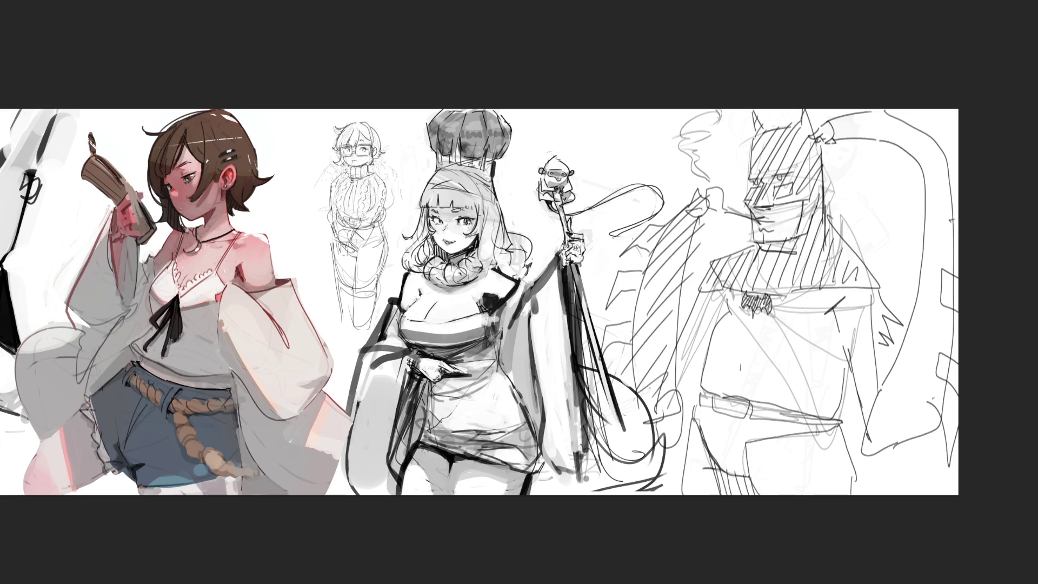
Step: Hatch the curving cape strip on the right from top to bottom
{"action": "left_click_drag", "start_coordinate": [821, 141], "coordinate": [842, 120]}
{"action": "left_click_drag", "start_coordinate": [857, 120], "coordinate": [884, 112]}
{"action": "mouse_move", "coordinate": [880, 141]}
{"action": "left_mouse_down"}
{"action": "mouse_move", "coordinate": [903, 116]}
{"action": "mouse_move", "coordinate": [920, 122]}
{"action": "left_mouse_up"}
{"action": "left_click_drag", "start_coordinate": [901, 155], "coordinate": [927, 148]}
{"action": "mouse_move", "coordinate": [914, 176]}
{"action": "left_mouse_down"}
{"action": "mouse_move", "coordinate": [948, 145]}
{"action": "mouse_move", "coordinate": [950, 166]}
{"action": "left_mouse_up"}
{"action": "mouse_move", "coordinate": [921, 214]}
{"action": "left_mouse_down"}
{"action": "mouse_move", "coordinate": [928, 205]}
{"action": "mouse_move", "coordinate": [950, 212]}
{"action": "left_mouse_up"}
{"action": "left_click_drag", "start_coordinate": [920, 262], "coordinate": [948, 234]}
{"action": "left_click_drag", "start_coordinate": [919, 294], "coordinate": [953, 269]}
{"action": "left_click_drag", "start_coordinate": [906, 326], "coordinate": [951, 297]}
{"action": "left_click_drag", "start_coordinate": [901, 352], "coordinate": [949, 321]}
{"action": "left_click_drag", "start_coordinate": [898, 387], "coordinate": [923, 366]}
{"action": "left_click_drag", "start_coordinate": [899, 412], "coordinate": [947, 369]}
{"action": "left_click_drag", "start_coordinate": [899, 442], "coordinate": [927, 412]}
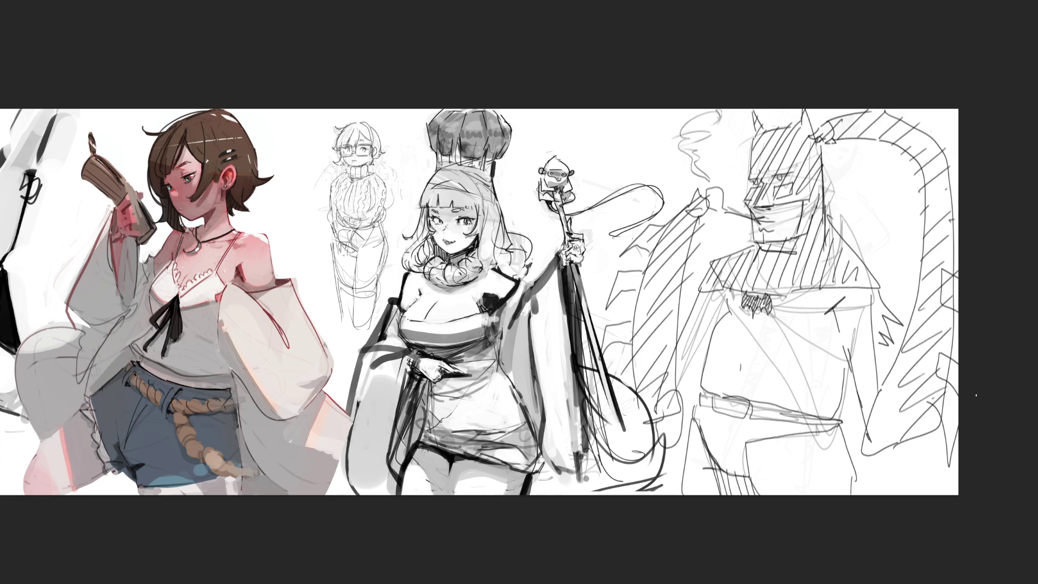
Step: Hatch Batman's lower torso, hips and belt
{"action": "mouse_move", "coordinate": [706, 405]}
{"action": "left_mouse_down"}
{"action": "mouse_move", "coordinate": [693, 425]}
{"action": "mouse_move", "coordinate": [708, 427]}
{"action": "left_mouse_up"}
{"action": "left_click_drag", "start_coordinate": [707, 427], "coordinate": [695, 445]}
{"action": "left_click_drag", "start_coordinate": [735, 416], "coordinate": [707, 456]}
{"action": "mouse_move", "coordinate": [749, 418]}
{"action": "left_mouse_down"}
{"action": "mouse_move", "coordinate": [720, 464]}
{"action": "mouse_move", "coordinate": [729, 476]}
{"action": "left_mouse_up"}
{"action": "mouse_move", "coordinate": [779, 415]}
{"action": "left_mouse_down"}
{"action": "mouse_move", "coordinate": [756, 446]}
{"action": "mouse_move", "coordinate": [781, 436]}
{"action": "left_mouse_up"}
{"action": "left_click_drag", "start_coordinate": [817, 414], "coordinate": [816, 423]}
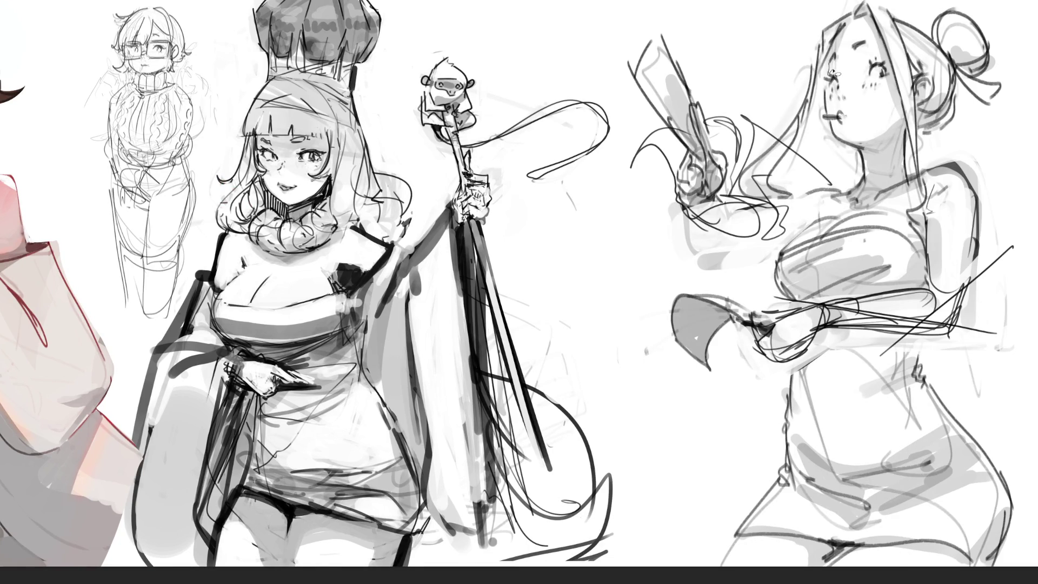
Step: Lasso a mask-shaped selection across both of the bun-haired girl's eyes
{"action": "mouse_move", "coordinate": [827, 100]}
{"action": "left_mouse_down"}
{"action": "mouse_move", "coordinate": [900, 91]}
{"action": "mouse_move", "coordinate": [889, 49]}
{"action": "mouse_move", "coordinate": [830, 65]}
{"action": "left_mouse_up"}
{"action": "left_click_drag", "start_coordinate": [865, 61], "coordinate": [862, 70]}
Step: Fill the eye selection to make a dark grey eye mask, then deselect
{"action": "left_click_drag", "start_coordinate": [757, 81], "coordinate": [1016, 59]}
{"action": "key", "text": "ctrl+z"}
{"action": "key", "text": "alt+BackSpace"}
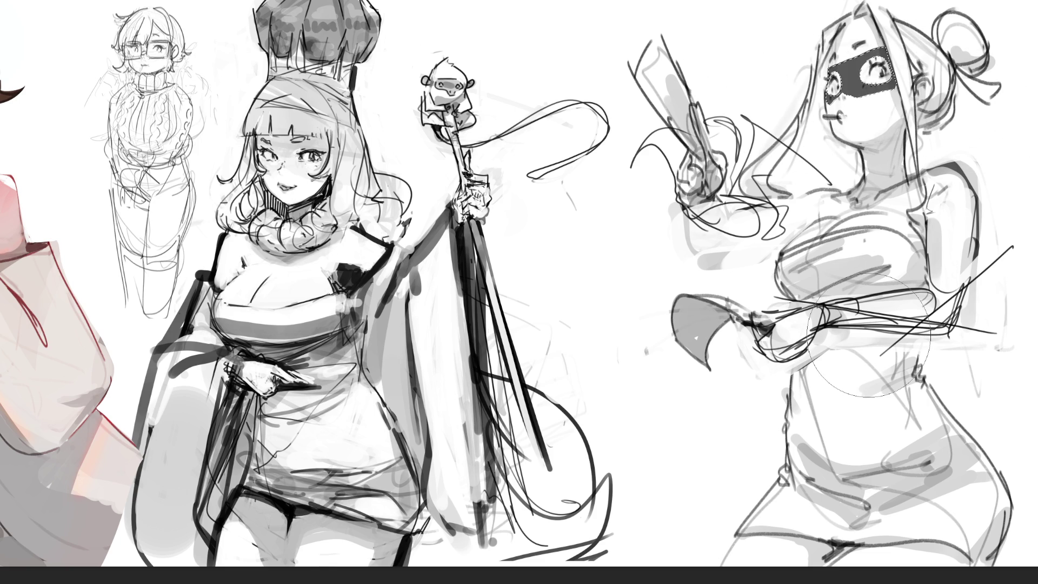
{"action": "key", "text": "ctrl+d"}
Step: Outline the forearm band at her waist, fill it semi-transparent dark, then deselect
{"action": "mouse_move", "coordinate": [762, 322]}
{"action": "left_mouse_down"}
{"action": "mouse_move", "coordinate": [781, 327]}
{"action": "mouse_move", "coordinate": [770, 356]}
{"action": "mouse_move", "coordinate": [832, 328]}
{"action": "mouse_move", "coordinate": [938, 339]}
{"action": "mouse_move", "coordinate": [925, 289]}
{"action": "mouse_move", "coordinate": [756, 315]}
{"action": "left_mouse_up"}
{"action": "left_click_drag", "start_coordinate": [764, 336], "coordinate": [897, 316]}
{"action": "key", "text": "ctrl+z"}
{"action": "key", "text": "alt+BackSpace"}
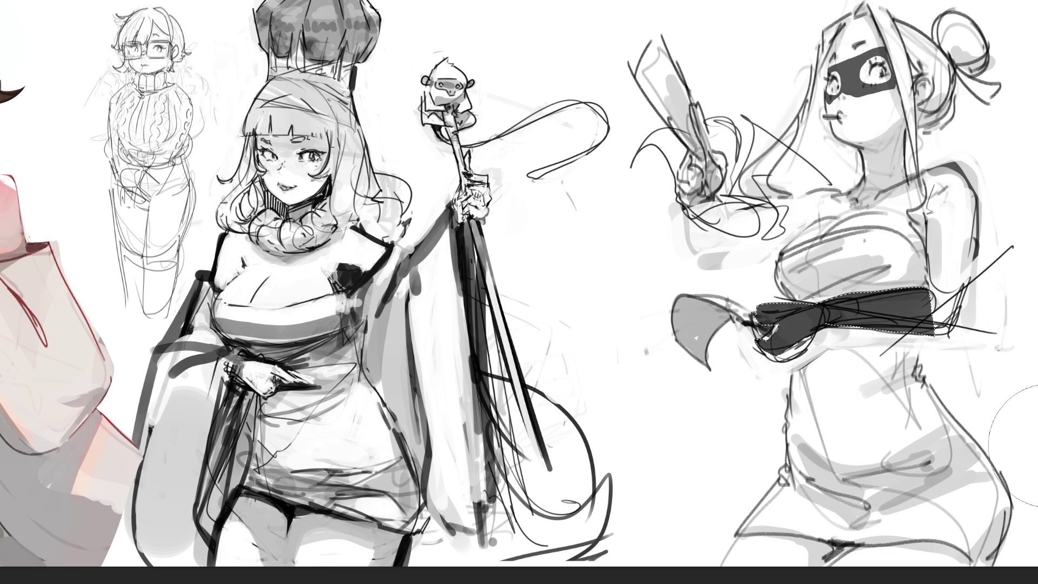
{"action": "key", "text": "ctrl+d"}
Step: Paint the raised hand and forearm dark as a glove and deselect
{"action": "mouse_move", "coordinate": [704, 123]}
{"action": "left_mouse_down"}
{"action": "mouse_move", "coordinate": [723, 200]}
{"action": "mouse_move", "coordinate": [689, 157]}
{"action": "mouse_move", "coordinate": [680, 189]}
{"action": "mouse_move", "coordinate": [703, 206]}
{"action": "mouse_move", "coordinate": [697, 216]}
{"action": "mouse_move", "coordinate": [746, 247]}
{"action": "mouse_move", "coordinate": [770, 213]}
{"action": "mouse_move", "coordinate": [746, 243]}
{"action": "mouse_move", "coordinate": [727, 205]}
{"action": "mouse_move", "coordinate": [757, 268]}
{"action": "mouse_move", "coordinate": [706, 247]}
{"action": "left_mouse_up"}
{"action": "mouse_move", "coordinate": [697, 146]}
{"action": "left_mouse_down"}
{"action": "mouse_move", "coordinate": [702, 206]}
{"action": "mouse_move", "coordinate": [737, 265]}
{"action": "left_mouse_up"}
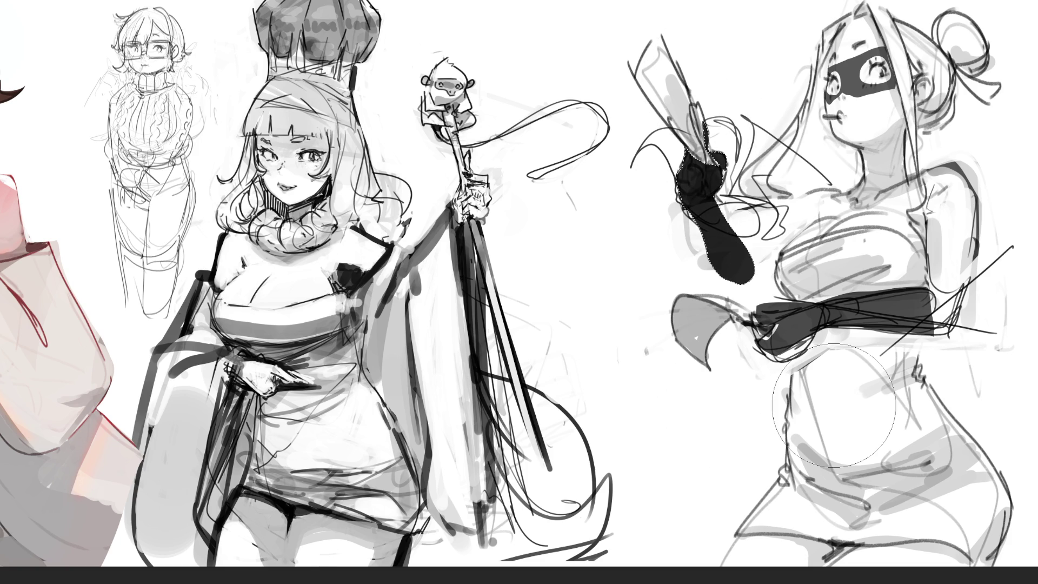
{"action": "key", "text": "ctrl+d"}
Step: Deselect the black arm and draw a pointed ear on top of the bun
{"action": "left_click", "coordinate": [725, 171]}
{"action": "key", "text": "ctrl+d"}
{"action": "mouse_move", "coordinate": [920, 20]}
{"action": "left_mouse_down"}
{"action": "mouse_move", "coordinate": [937, 84]}
{"action": "mouse_move", "coordinate": [920, 27]}
{"action": "left_mouse_up"}
{"action": "left_click_drag", "start_coordinate": [872, 1], "coordinate": [879, 5]}
{"action": "key", "text": "ctrl+z"}
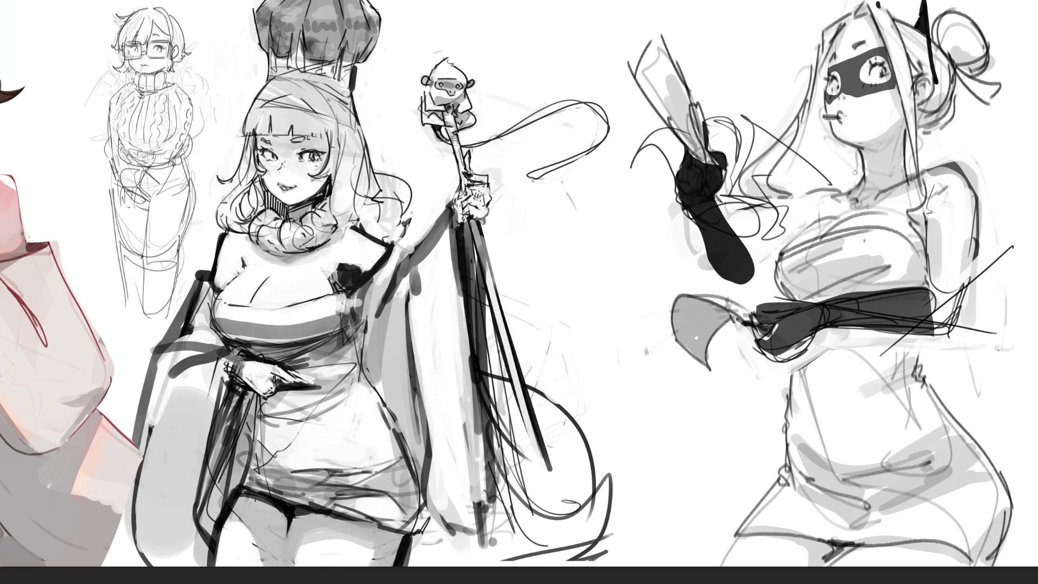
Step: Draw a bow tie on her neck choker and a long line down her right side
{"action": "mouse_move", "coordinate": [863, 171]}
{"action": "left_mouse_down"}
{"action": "mouse_move", "coordinate": [847, 165]}
{"action": "mouse_move", "coordinate": [863, 174]}
{"action": "mouse_move", "coordinate": [876, 162]}
{"action": "mouse_move", "coordinate": [882, 173]}
{"action": "mouse_move", "coordinate": [853, 188]}
{"action": "left_mouse_up"}
{"action": "left_click_drag", "start_coordinate": [912, 165], "coordinate": [904, 180]}
{"action": "left_click_drag", "start_coordinate": [971, 262], "coordinate": [966, 433]}
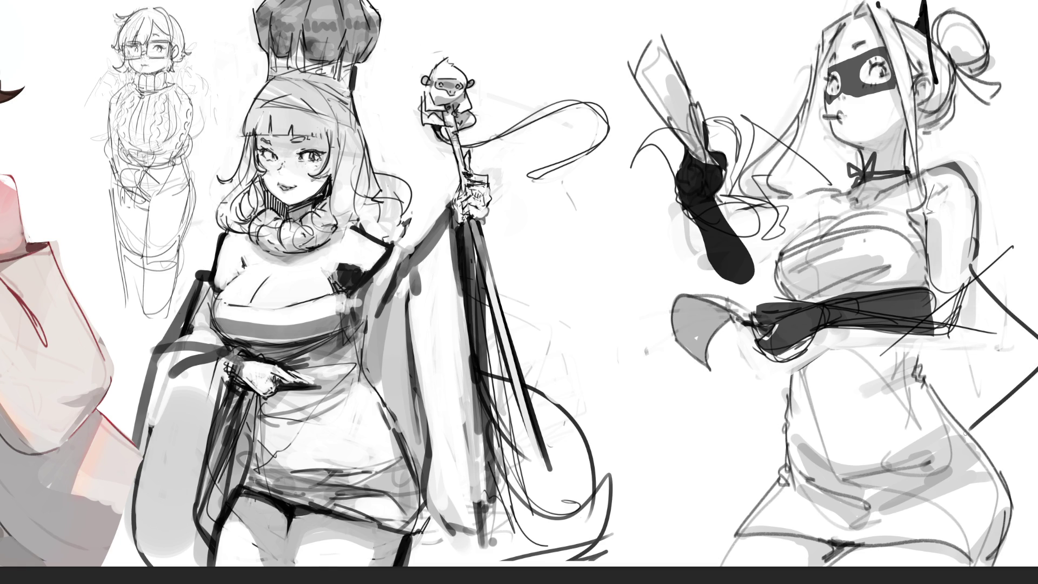
Step: Hatch diagonal stripes across and beside her hip
{"action": "left_click_drag", "start_coordinate": [933, 332], "coordinate": [919, 371]}
{"action": "mouse_move", "coordinate": [972, 288]}
{"action": "left_mouse_down"}
{"action": "mouse_move", "coordinate": [928, 375]}
{"action": "mouse_move", "coordinate": [935, 382]}
{"action": "left_mouse_up"}
{"action": "left_click_drag", "start_coordinate": [996, 300], "coordinate": [940, 400]}
{"action": "left_click_drag", "start_coordinate": [1003, 309], "coordinate": [951, 408]}
{"action": "left_click_drag", "start_coordinate": [1016, 318], "coordinate": [967, 410]}
{"action": "left_click_drag", "start_coordinate": [1022, 336], "coordinate": [956, 422]}
{"action": "left_click_drag", "start_coordinate": [1030, 337], "coordinate": [980, 415]}
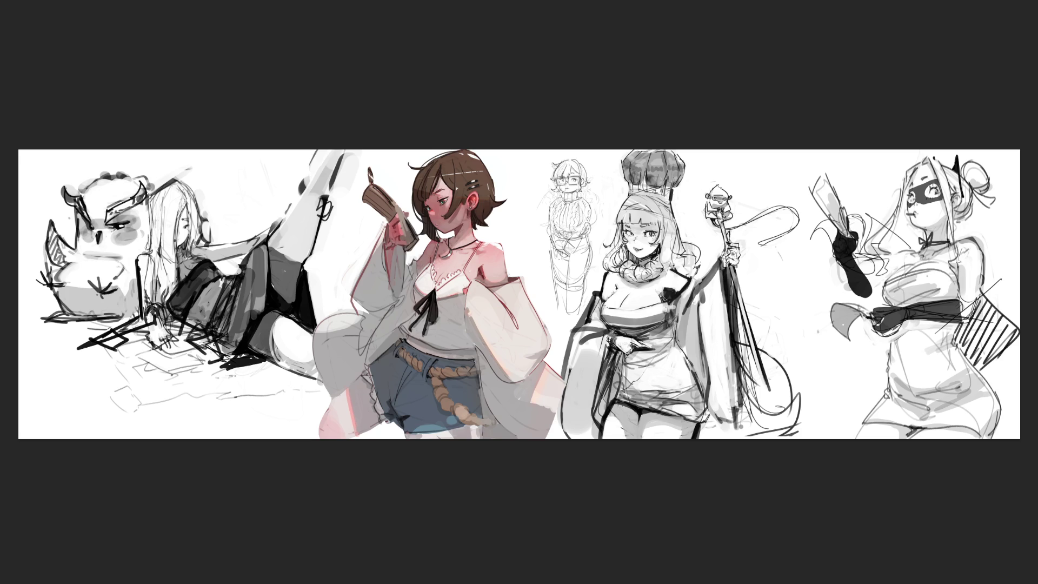
Step: Add two short strokes by her arm, erase the hip hatching, and start a black tail
{"action": "left_click_drag", "start_coordinate": [869, 276], "coordinate": [919, 244]}
{"action": "mouse_move", "coordinate": [881, 273]}
{"action": "left_mouse_down"}
{"action": "mouse_move", "coordinate": [870, 287]}
{"action": "mouse_move", "coordinate": [882, 298]}
{"action": "mouse_move", "coordinate": [852, 296]}
{"action": "left_mouse_up"}
{"action": "mouse_move", "coordinate": [979, 308]}
{"action": "left_mouse_down"}
{"action": "mouse_move", "coordinate": [967, 330]}
{"action": "mouse_move", "coordinate": [997, 350]}
{"action": "mouse_move", "coordinate": [973, 348]}
{"action": "mouse_move", "coordinate": [1011, 324]}
{"action": "mouse_move", "coordinate": [1009, 351]}
{"action": "left_mouse_up"}
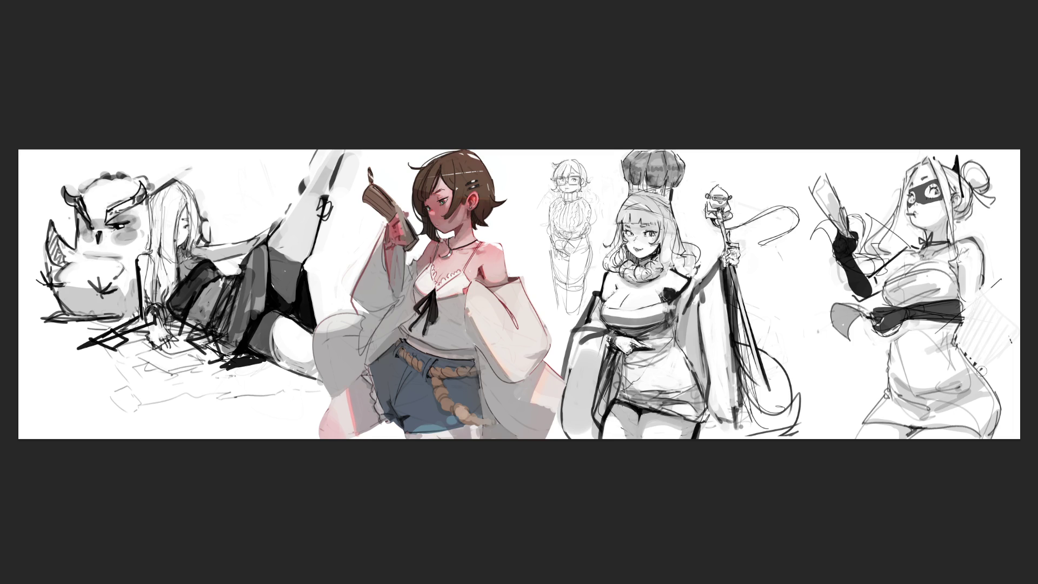
{"action": "mouse_move", "coordinate": [981, 371]}
{"action": "left_mouse_down"}
{"action": "mouse_move", "coordinate": [1007, 349]}
{"action": "mouse_move", "coordinate": [966, 338]}
{"action": "left_mouse_up"}
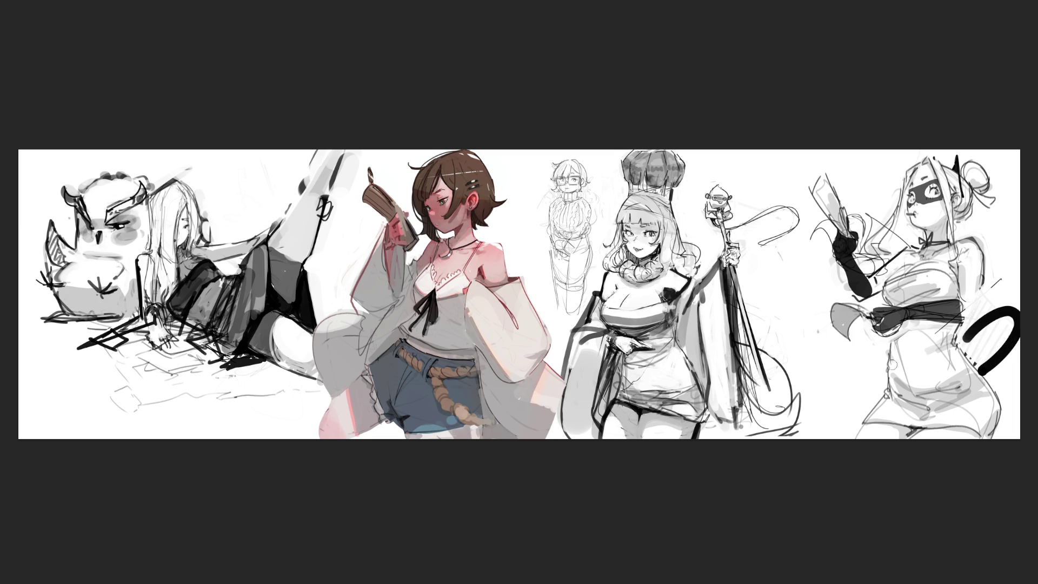
Step: Curl the tail into a hook, darken the sash's middle and right end, and edge her side
{"action": "mouse_move", "coordinate": [870, 372]}
{"action": "left_mouse_down"}
{"action": "mouse_move", "coordinate": [821, 342]}
{"action": "mouse_move", "coordinate": [813, 383]}
{"action": "left_mouse_up"}
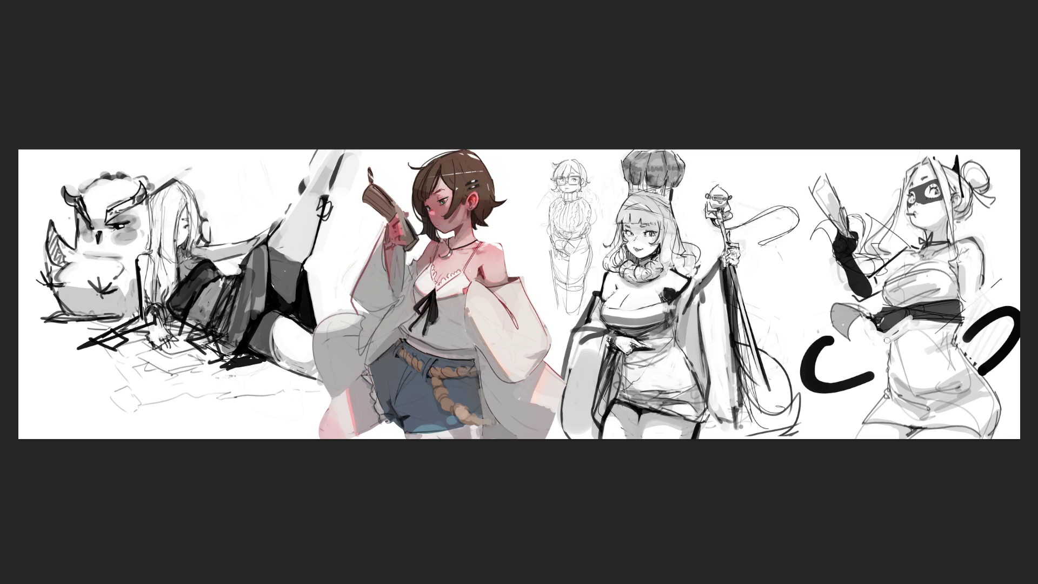
{"action": "left_click_drag", "start_coordinate": [883, 335], "coordinate": [912, 317]}
{"action": "key", "text": "ctrl+z"}
{"action": "mouse_move", "coordinate": [910, 308]}
{"action": "left_mouse_down"}
{"action": "mouse_move", "coordinate": [912, 324]}
{"action": "mouse_move", "coordinate": [963, 304]}
{"action": "left_mouse_up"}
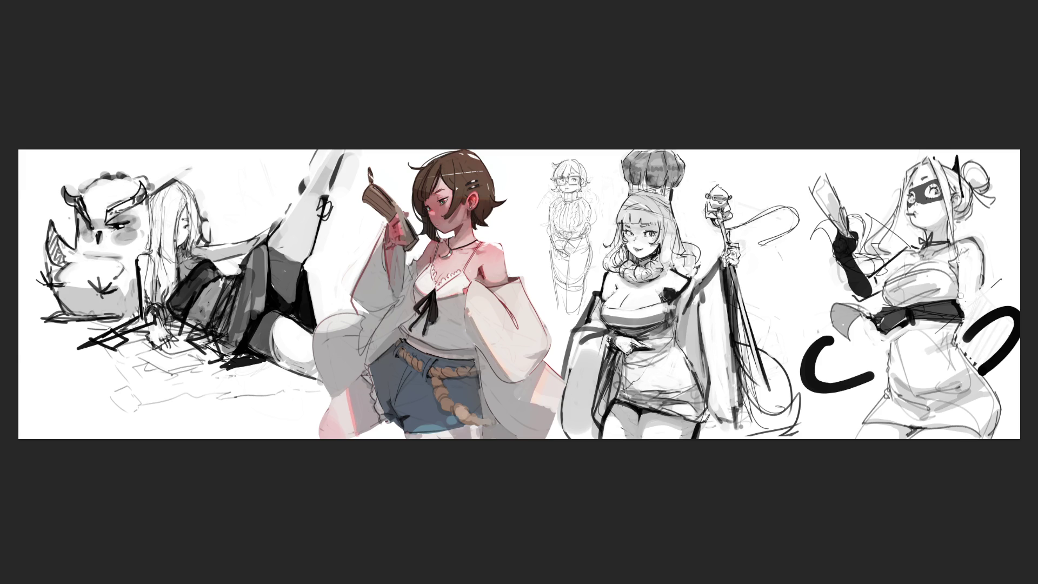
{"action": "mouse_move", "coordinate": [981, 251]}
{"action": "left_mouse_down"}
{"action": "mouse_move", "coordinate": [974, 305]}
{"action": "mouse_move", "coordinate": [959, 279]}
{"action": "left_mouse_up"}
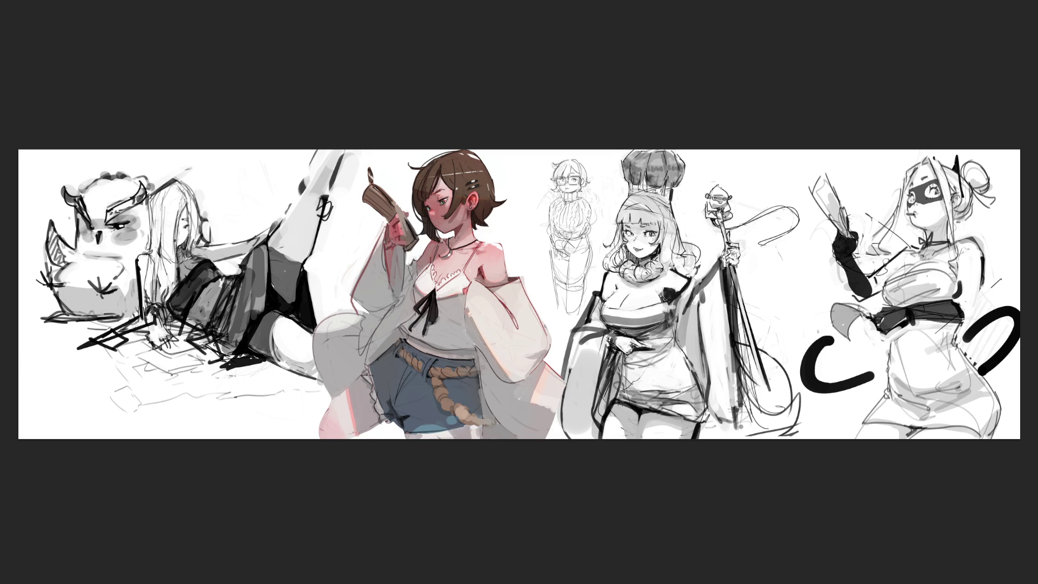
Step: Shade near the bottom edge, paint a ribbon bow on the belt, and stroke across the glove
{"action": "left_click_drag", "start_coordinate": [882, 217], "coordinate": [878, 255]}
{"action": "key", "text": "ctrl+z"}
{"action": "left_click_drag", "start_coordinate": [908, 428], "coordinate": [903, 434]}
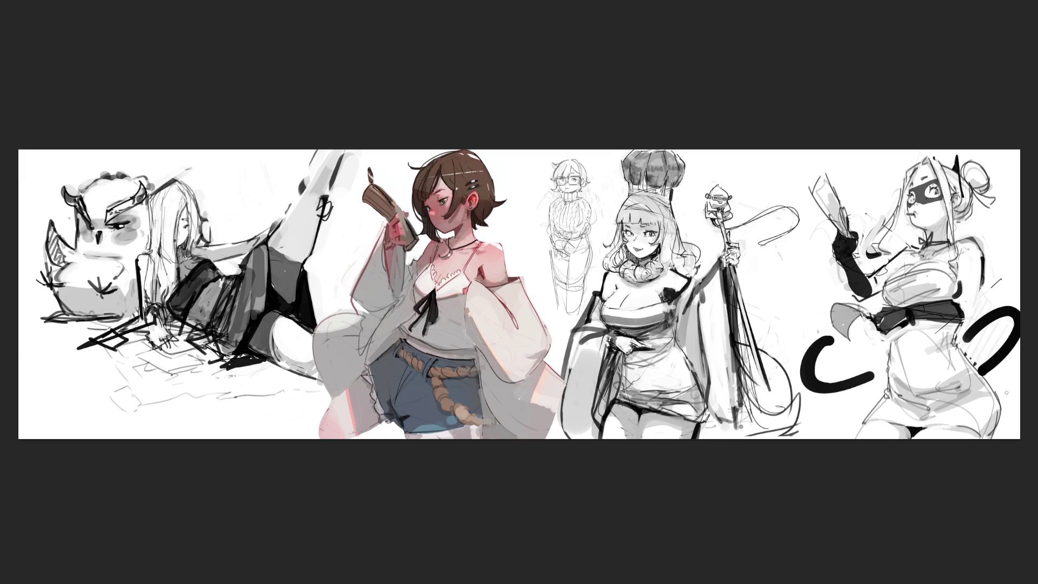
{"action": "mouse_move", "coordinate": [909, 322]}
{"action": "left_mouse_down"}
{"action": "mouse_move", "coordinate": [904, 339]}
{"action": "mouse_move", "coordinate": [926, 353]}
{"action": "left_mouse_up"}
{"action": "mouse_move", "coordinate": [840, 258]}
{"action": "left_mouse_down"}
{"action": "mouse_move", "coordinate": [813, 291]}
{"action": "mouse_move", "coordinate": [827, 297]}
{"action": "left_mouse_up"}
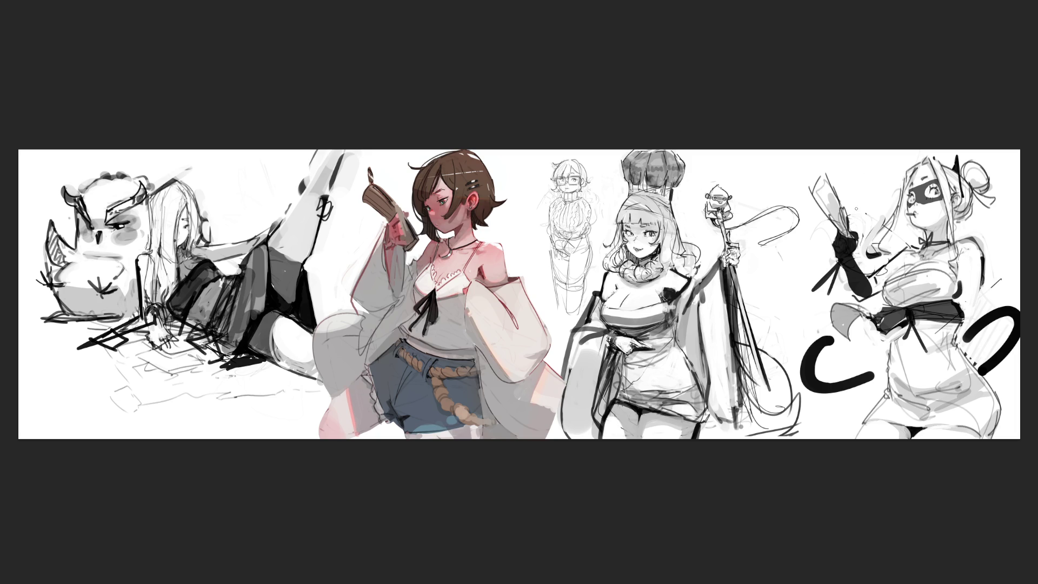
{"action": "mouse_move", "coordinate": [827, 189]}
{"action": "left_mouse_down"}
{"action": "mouse_move", "coordinate": [841, 216]}
{"action": "mouse_move", "coordinate": [828, 216]}
{"action": "left_mouse_up"}
Step: Extend the top of the black C-shaped curve beside the masked figure
{"action": "left_click_drag", "start_coordinate": [817, 342], "coordinate": [835, 339]}
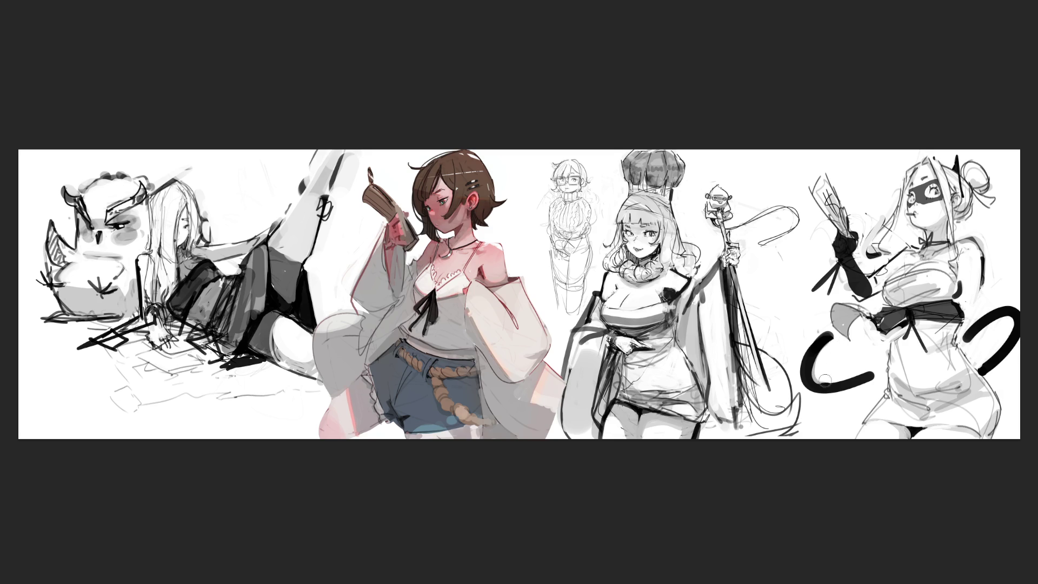
Step: Thicken the lower part of the C curve and paint the crowned figure's legs lighter
{"action": "mouse_move", "coordinate": [811, 378]}
{"action": "left_mouse_down"}
{"action": "mouse_move", "coordinate": [850, 373]}
{"action": "mouse_move", "coordinate": [828, 377]}
{"action": "left_mouse_up"}
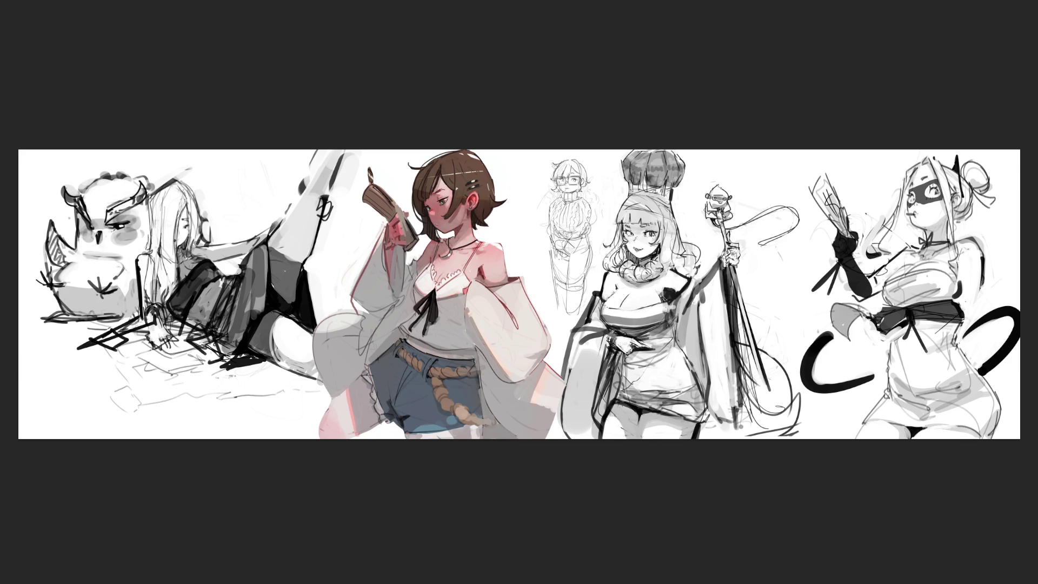
{"action": "mouse_move", "coordinate": [628, 428]}
{"action": "left_mouse_down"}
{"action": "mouse_move", "coordinate": [676, 425]}
{"action": "mouse_move", "coordinate": [625, 416]}
{"action": "mouse_move", "coordinate": [649, 430]}
{"action": "mouse_move", "coordinate": [711, 416]}
{"action": "mouse_move", "coordinate": [708, 432]}
{"action": "mouse_move", "coordinate": [702, 426]}
{"action": "mouse_move", "coordinate": [716, 448]}
{"action": "mouse_move", "coordinate": [656, 419]}
{"action": "mouse_move", "coordinate": [669, 447]}
{"action": "mouse_move", "coordinate": [640, 413]}
{"action": "mouse_move", "coordinate": [667, 453]}
{"action": "left_mouse_up"}
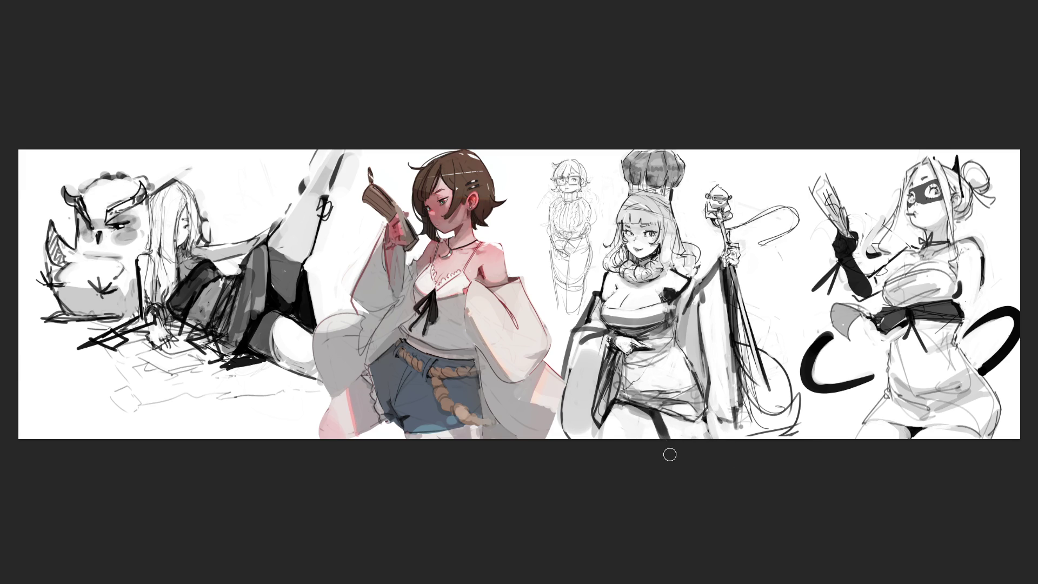
Step: Rework the crowned girl's skirt hem with dark grey strokes to form dark shorts beneath it
{"action": "mouse_move", "coordinate": [662, 419]}
{"action": "left_mouse_down"}
{"action": "mouse_move", "coordinate": [668, 438]}
{"action": "mouse_move", "coordinate": [720, 438]}
{"action": "left_mouse_up"}
{"action": "mouse_move", "coordinate": [601, 423]}
{"action": "left_mouse_down"}
{"action": "mouse_move", "coordinate": [640, 416]}
{"action": "mouse_move", "coordinate": [606, 419]}
{"action": "mouse_move", "coordinate": [622, 430]}
{"action": "left_mouse_up"}
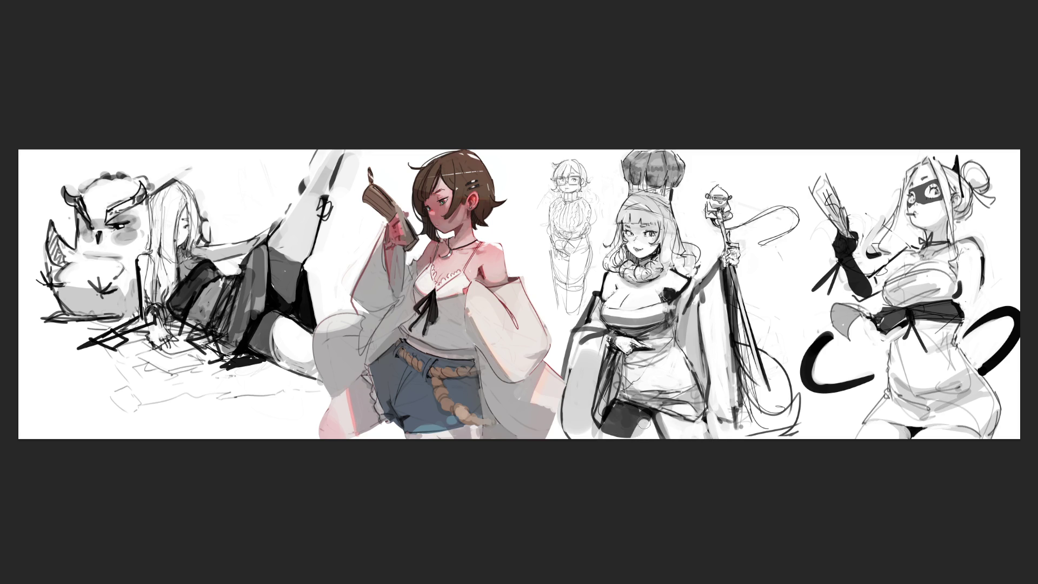
{"action": "left_click_drag", "start_coordinate": [654, 416], "coordinate": [646, 432]}
{"action": "key", "text": "ctrl+minus"}
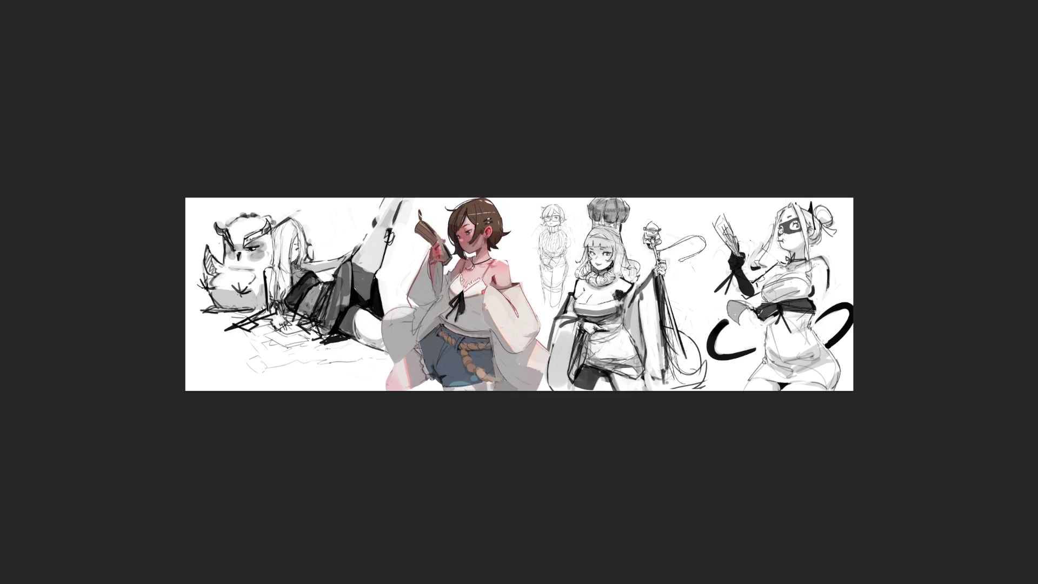
Step: Free-transform the whole sketch-sheet artwork slightly wider, commit it, and cancel a second transform
{"action": "key", "text": "ctrl+t"}
{"action": "left_click_drag", "start_coordinate": [853, 293], "coordinate": [928, 294]}
{"action": "key", "text": "Return"}
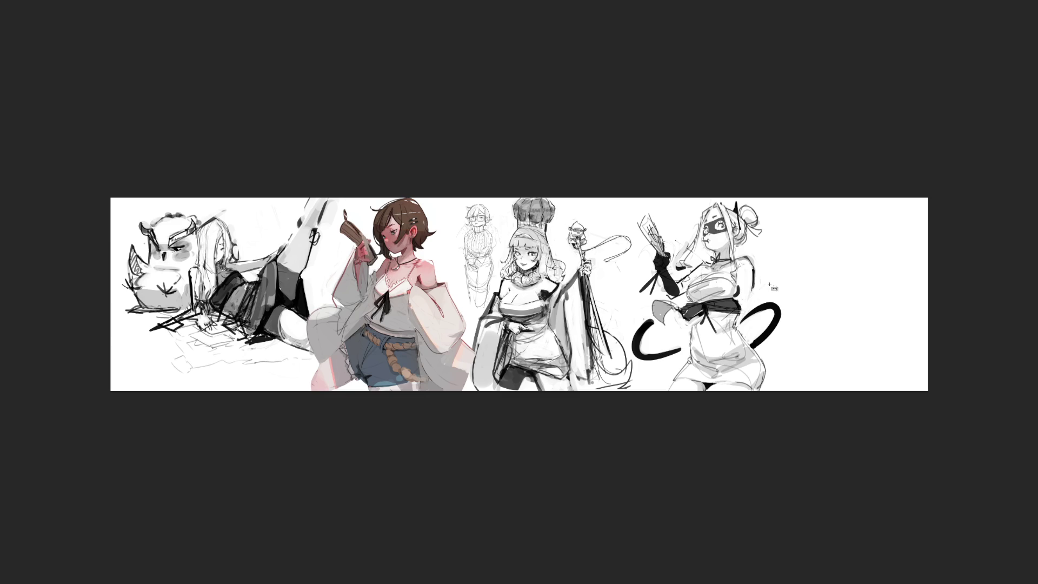
{"action": "key", "text": "ctrl+t"}
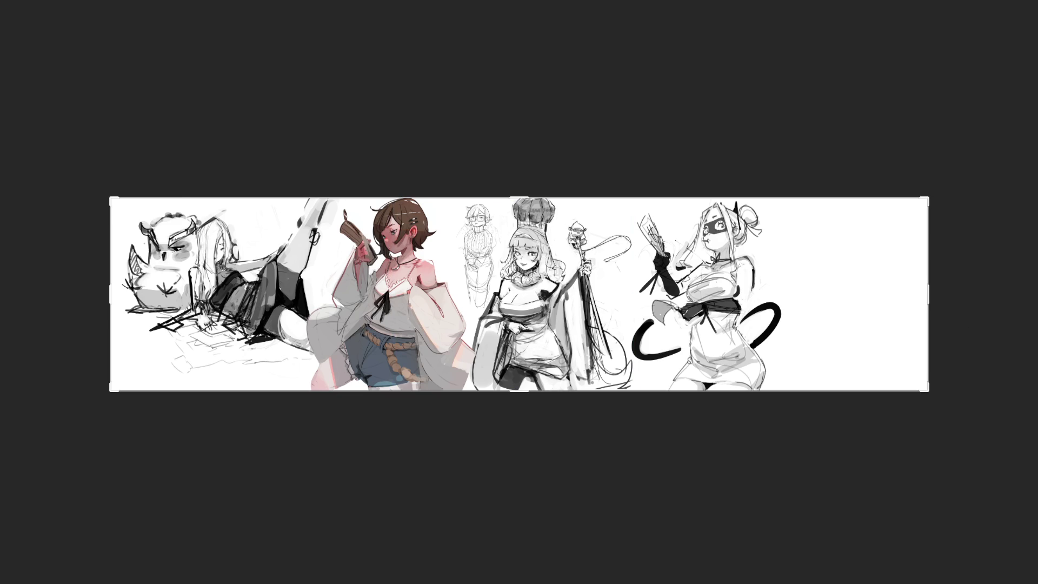
{"action": "key", "text": "ctrl+z"}
{"action": "key", "text": "ctrl+z"}
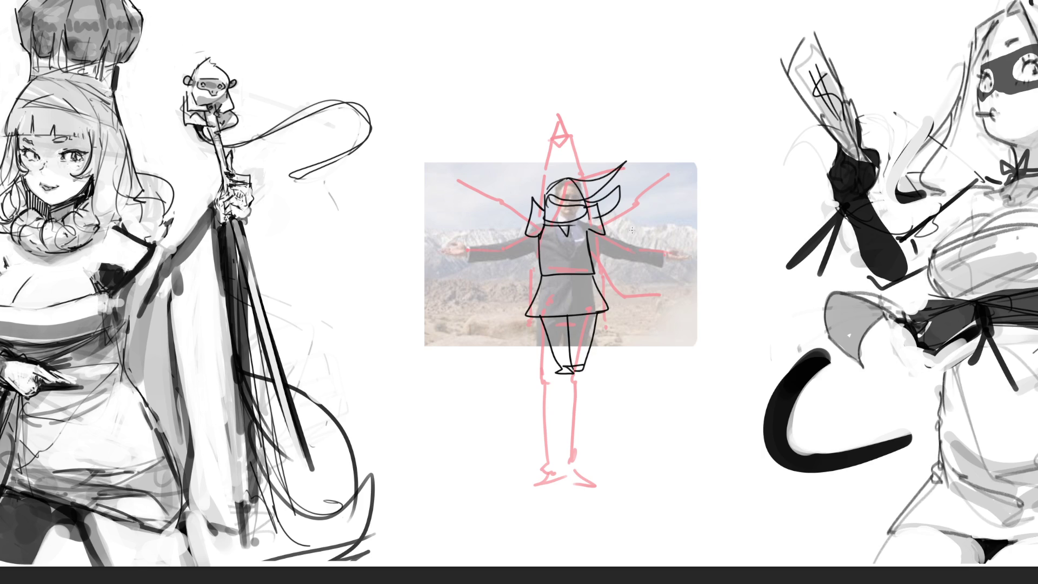
Step: Draw a tall cone hat with a pointed tip and emphasis marks above the figure's head
{"action": "mouse_move", "coordinate": [550, 138]}
{"action": "left_mouse_down"}
{"action": "mouse_move", "coordinate": [534, 197]}
{"action": "mouse_move", "coordinate": [546, 205]}
{"action": "mouse_move", "coordinate": [578, 189]}
{"action": "mouse_move", "coordinate": [554, 101]}
{"action": "left_mouse_up"}
{"action": "mouse_move", "coordinate": [555, 101]}
{"action": "left_mouse_down"}
{"action": "mouse_move", "coordinate": [573, 139]}
{"action": "mouse_move", "coordinate": [549, 138]}
{"action": "mouse_move", "coordinate": [568, 136]}
{"action": "mouse_move", "coordinate": [565, 117]}
{"action": "mouse_move", "coordinate": [540, 112]}
{"action": "left_mouse_up"}
{"action": "mouse_move", "coordinate": [549, 86]}
{"action": "left_mouse_down"}
{"action": "mouse_move", "coordinate": [593, 133]}
{"action": "mouse_move", "coordinate": [526, 149]}
{"action": "left_mouse_up"}
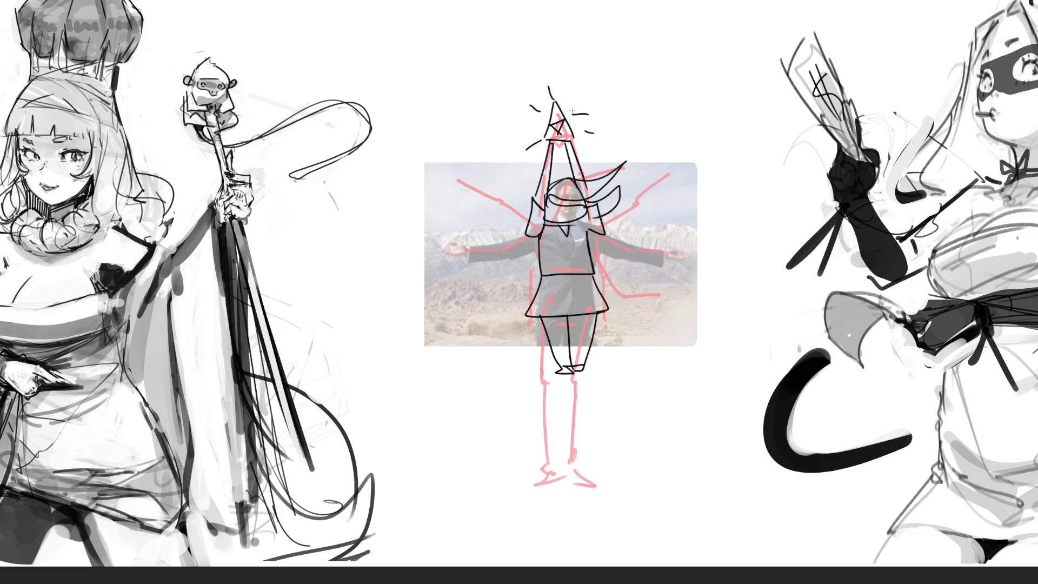
Step: Redraw the waist line shorter, fade sketch and photo to pale grey, and resketch the cone
{"action": "left_click_drag", "start_coordinate": [540, 280], "coordinate": [603, 276]}
{"action": "key", "text": "ctrl+z"}
{"action": "left_click_drag", "start_coordinate": [539, 280], "coordinate": [590, 277]}
{"action": "mouse_move", "coordinate": [544, 104]}
{"action": "left_mouse_down"}
{"action": "mouse_move", "coordinate": [600, 216]}
{"action": "mouse_move", "coordinate": [484, 389]}
{"action": "mouse_move", "coordinate": [514, 470]}
{"action": "mouse_move", "coordinate": [746, 185]}
{"action": "mouse_move", "coordinate": [475, 167]}
{"action": "mouse_move", "coordinate": [463, 247]}
{"action": "mouse_move", "coordinate": [749, 443]}
{"action": "mouse_move", "coordinate": [688, 473]}
{"action": "left_mouse_up"}
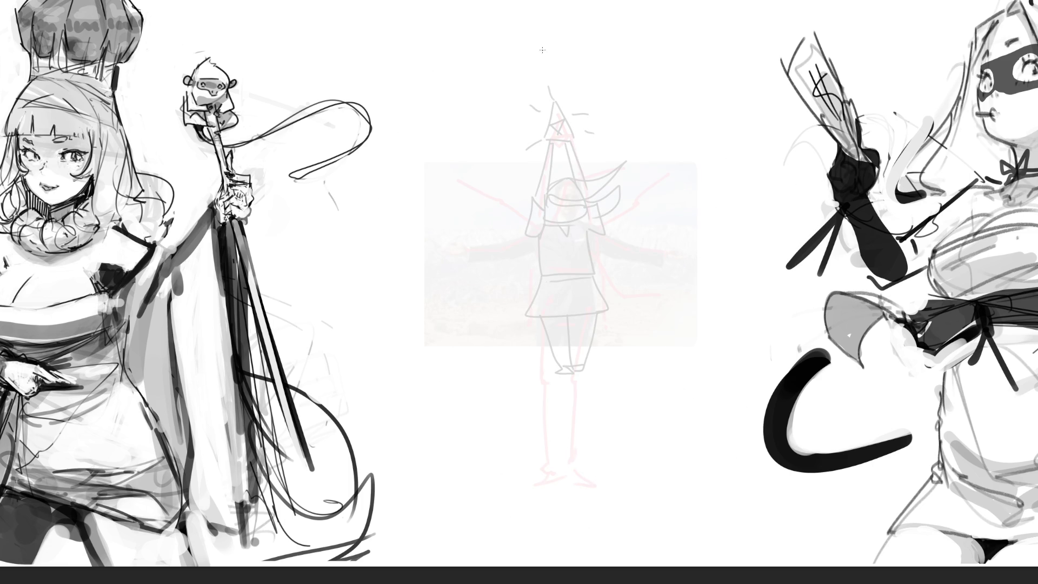
{"action": "mouse_move", "coordinate": [551, 22]}
{"action": "left_mouse_down"}
{"action": "mouse_move", "coordinate": [534, 70]}
{"action": "mouse_move", "coordinate": [558, 20]}
{"action": "mouse_move", "coordinate": [551, 81]}
{"action": "mouse_move", "coordinate": [534, 69]}
{"action": "mouse_move", "coordinate": [535, 149]}
{"action": "left_mouse_up"}
Step: Draw long body lines and raised-arm strokes down and beside the cone
{"action": "mouse_move", "coordinate": [550, 69]}
{"action": "left_mouse_down"}
{"action": "mouse_move", "coordinate": [562, 167]}
{"action": "mouse_move", "coordinate": [574, 159]}
{"action": "mouse_move", "coordinate": [564, 131]}
{"action": "mouse_move", "coordinate": [588, 137]}
{"action": "mouse_move", "coordinate": [595, 169]}
{"action": "left_mouse_up"}
{"action": "left_click_drag", "start_coordinate": [594, 165], "coordinate": [593, 98]}
{"action": "mouse_move", "coordinate": [596, 120]}
{"action": "left_mouse_down"}
{"action": "mouse_move", "coordinate": [602, 174]}
{"action": "mouse_move", "coordinate": [574, 14]}
{"action": "left_mouse_up"}
{"action": "mouse_move", "coordinate": [580, 65]}
{"action": "left_mouse_down"}
{"action": "mouse_move", "coordinate": [591, 114]}
{"action": "mouse_move", "coordinate": [580, 84]}
{"action": "mouse_move", "coordinate": [535, 101]}
{"action": "mouse_move", "coordinate": [539, 109]}
{"action": "mouse_move", "coordinate": [570, 31]}
{"action": "left_mouse_up"}
{"action": "mouse_move", "coordinate": [577, 0]}
{"action": "left_mouse_down"}
{"action": "mouse_move", "coordinate": [562, 135]}
{"action": "mouse_move", "coordinate": [554, 59]}
{"action": "mouse_move", "coordinate": [544, 108]}
{"action": "mouse_move", "coordinate": [553, 179]}
{"action": "left_mouse_up"}
Step: Add right-side, bottom and waist strokes, then fade the figure's lines to light grey
{"action": "mouse_move", "coordinate": [559, 76]}
{"action": "left_mouse_down"}
{"action": "mouse_move", "coordinate": [552, 180]}
{"action": "mouse_move", "coordinate": [587, 153]}
{"action": "mouse_move", "coordinate": [565, 176]}
{"action": "left_mouse_up"}
{"action": "mouse_move", "coordinate": [575, 20]}
{"action": "left_mouse_down"}
{"action": "mouse_move", "coordinate": [544, 86]}
{"action": "mouse_move", "coordinate": [589, 100]}
{"action": "mouse_move", "coordinate": [601, 167]}
{"action": "left_mouse_up"}
{"action": "mouse_move", "coordinate": [599, 162]}
{"action": "left_mouse_down"}
{"action": "mouse_move", "coordinate": [551, 188]}
{"action": "mouse_move", "coordinate": [567, 252]}
{"action": "mouse_move", "coordinate": [604, 306]}
{"action": "mouse_move", "coordinate": [601, 180]}
{"action": "mouse_move", "coordinate": [581, 329]}
{"action": "mouse_move", "coordinate": [557, 303]}
{"action": "mouse_move", "coordinate": [598, 270]}
{"action": "mouse_move", "coordinate": [576, 379]}
{"action": "mouse_move", "coordinate": [560, 253]}
{"action": "mouse_move", "coordinate": [510, 476]}
{"action": "mouse_move", "coordinate": [566, 287]}
{"action": "mouse_move", "coordinate": [574, 530]}
{"action": "mouse_move", "coordinate": [594, 411]}
{"action": "mouse_move", "coordinate": [598, 553]}
{"action": "left_mouse_up"}
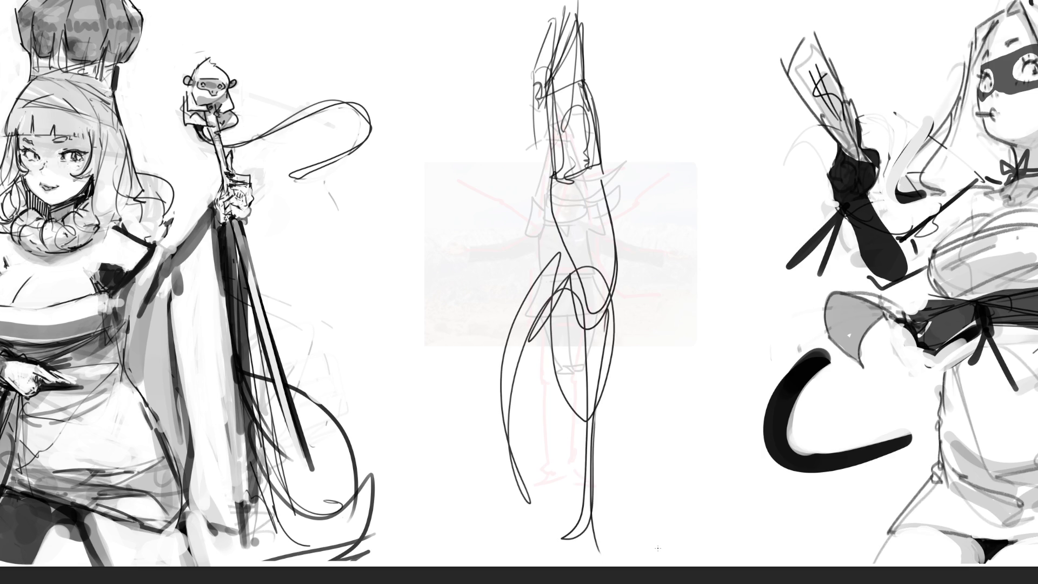
{"action": "mouse_move", "coordinate": [582, 180]}
{"action": "left_mouse_down"}
{"action": "mouse_move", "coordinate": [577, 192]}
{"action": "mouse_move", "coordinate": [624, 201]}
{"action": "left_mouse_up"}
{"action": "mouse_move", "coordinate": [568, 16]}
{"action": "left_mouse_down"}
{"action": "mouse_move", "coordinate": [584, 227]}
{"action": "mouse_move", "coordinate": [562, 433]}
{"action": "left_mouse_up"}
{"action": "left_click_drag", "start_coordinate": [548, 383], "coordinate": [562, 535]}
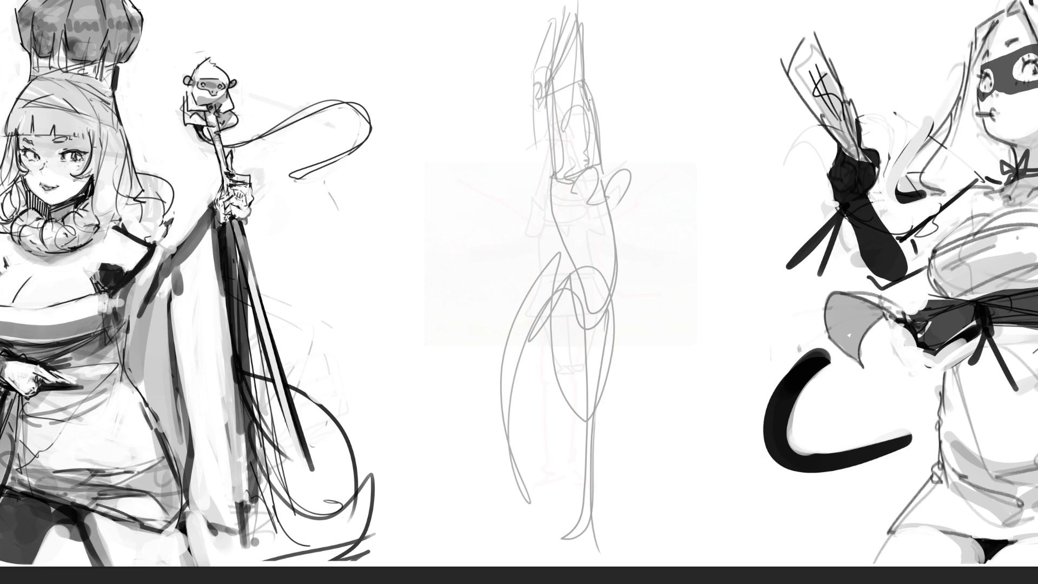
Step: Draw a boxy head outline on the central figure with nose, jaw and face lines
{"action": "mouse_move", "coordinate": [564, 41]}
{"action": "left_mouse_down"}
{"action": "mouse_move", "coordinate": [564, 78]}
{"action": "mouse_move", "coordinate": [609, 52]}
{"action": "left_mouse_up"}
{"action": "mouse_move", "coordinate": [610, 62]}
{"action": "left_mouse_down"}
{"action": "mouse_move", "coordinate": [607, 86]}
{"action": "mouse_move", "coordinate": [562, 93]}
{"action": "left_mouse_up"}
{"action": "mouse_move", "coordinate": [569, 58]}
{"action": "left_mouse_down"}
{"action": "mouse_move", "coordinate": [559, 85]}
{"action": "mouse_move", "coordinate": [597, 64]}
{"action": "mouse_move", "coordinate": [507, 79]}
{"action": "left_mouse_up"}
{"action": "left_click_drag", "start_coordinate": [561, 50], "coordinate": [586, 41]}
{"action": "mouse_move", "coordinate": [578, 95]}
{"action": "left_mouse_down"}
{"action": "mouse_move", "coordinate": [563, 93]}
{"action": "mouse_move", "coordinate": [580, 118]}
{"action": "mouse_move", "coordinate": [597, 105]}
{"action": "mouse_move", "coordinate": [609, 118]}
{"action": "mouse_move", "coordinate": [603, 81]}
{"action": "mouse_move", "coordinate": [616, 31]}
{"action": "mouse_move", "coordinate": [570, 35]}
{"action": "left_mouse_up"}
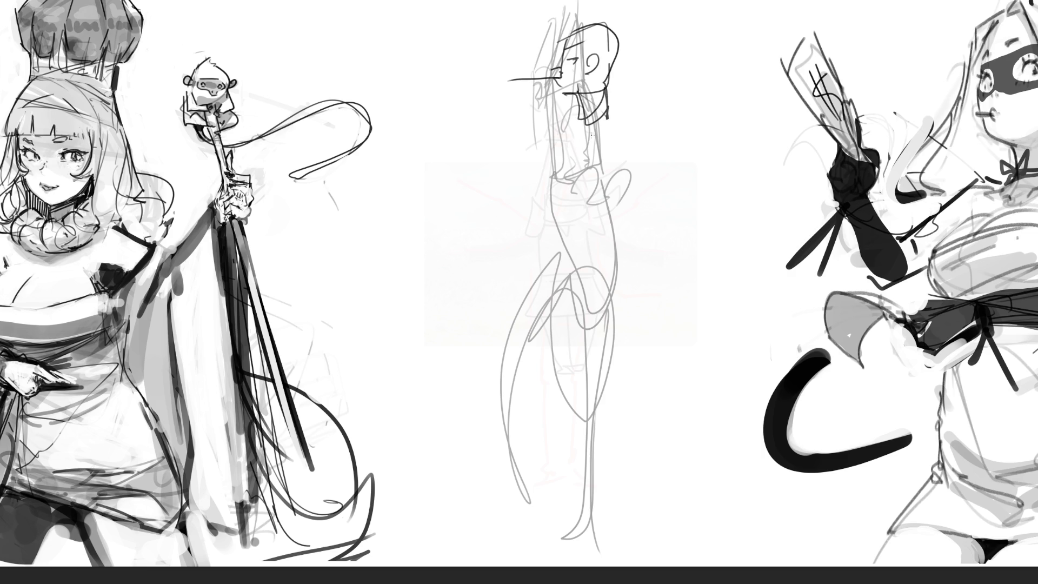
Step: Add collar and neck lines, a shoulder curve, an arm ending in a hand curl, and U-shaped hips
{"action": "mouse_move", "coordinate": [576, 111]}
{"action": "left_mouse_down"}
{"action": "mouse_move", "coordinate": [602, 138]}
{"action": "mouse_move", "coordinate": [595, 151]}
{"action": "left_mouse_up"}
{"action": "left_click_drag", "start_coordinate": [588, 135], "coordinate": [578, 143]}
{"action": "left_click_drag", "start_coordinate": [581, 144], "coordinate": [597, 212]}
{"action": "mouse_move", "coordinate": [583, 122]}
{"action": "left_mouse_down"}
{"action": "mouse_move", "coordinate": [594, 201]}
{"action": "mouse_move", "coordinate": [616, 170]}
{"action": "mouse_move", "coordinate": [589, 219]}
{"action": "mouse_move", "coordinate": [597, 306]}
{"action": "left_mouse_up"}
{"action": "mouse_move", "coordinate": [557, 274]}
{"action": "left_mouse_down"}
{"action": "mouse_move", "coordinate": [622, 310]}
{"action": "mouse_move", "coordinate": [619, 263]}
{"action": "left_mouse_up"}
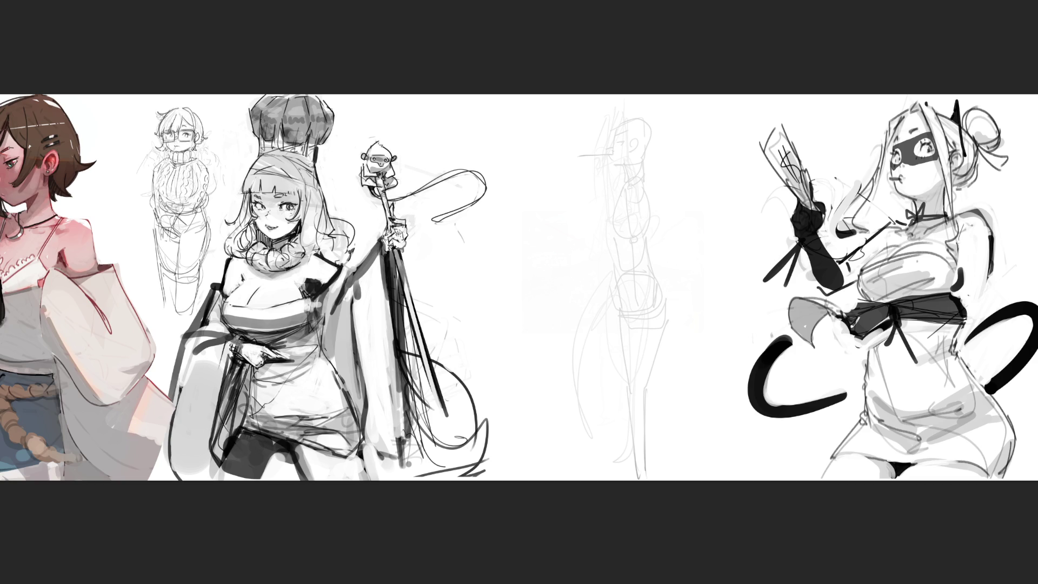
Step: Draw a new head with zigzag jaw, mouth, eye, eyebrows, ear and cheek blush marks
{"action": "mouse_move", "coordinate": [578, 120]}
{"action": "left_mouse_down"}
{"action": "mouse_move", "coordinate": [572, 167]}
{"action": "mouse_move", "coordinate": [586, 111]}
{"action": "mouse_move", "coordinate": [655, 144]}
{"action": "mouse_move", "coordinate": [663, 178]}
{"action": "mouse_move", "coordinate": [598, 210]}
{"action": "left_mouse_up"}
{"action": "mouse_move", "coordinate": [596, 216]}
{"action": "left_mouse_down"}
{"action": "mouse_move", "coordinate": [657, 194]}
{"action": "mouse_move", "coordinate": [608, 216]}
{"action": "mouse_move", "coordinate": [644, 209]}
{"action": "left_mouse_up"}
{"action": "mouse_move", "coordinate": [650, 206]}
{"action": "left_mouse_down"}
{"action": "mouse_move", "coordinate": [638, 219]}
{"action": "mouse_move", "coordinate": [646, 182]}
{"action": "left_mouse_up"}
{"action": "mouse_move", "coordinate": [593, 155]}
{"action": "left_mouse_down"}
{"action": "mouse_move", "coordinate": [597, 163]}
{"action": "mouse_move", "coordinate": [580, 159]}
{"action": "mouse_move", "coordinate": [653, 145]}
{"action": "mouse_move", "coordinate": [587, 134]}
{"action": "mouse_move", "coordinate": [643, 134]}
{"action": "left_mouse_up"}
{"action": "mouse_move", "coordinate": [564, 164]}
{"action": "left_mouse_down"}
{"action": "mouse_move", "coordinate": [550, 174]}
{"action": "mouse_move", "coordinate": [564, 185]}
{"action": "mouse_move", "coordinate": [598, 100]}
{"action": "mouse_move", "coordinate": [571, 96]}
{"action": "mouse_move", "coordinate": [629, 98]}
{"action": "mouse_move", "coordinate": [651, 120]}
{"action": "left_mouse_up"}
{"action": "left_click_drag", "start_coordinate": [590, 171], "coordinate": [596, 176]}
{"action": "left_click_drag", "start_coordinate": [603, 167], "coordinate": [601, 176]}
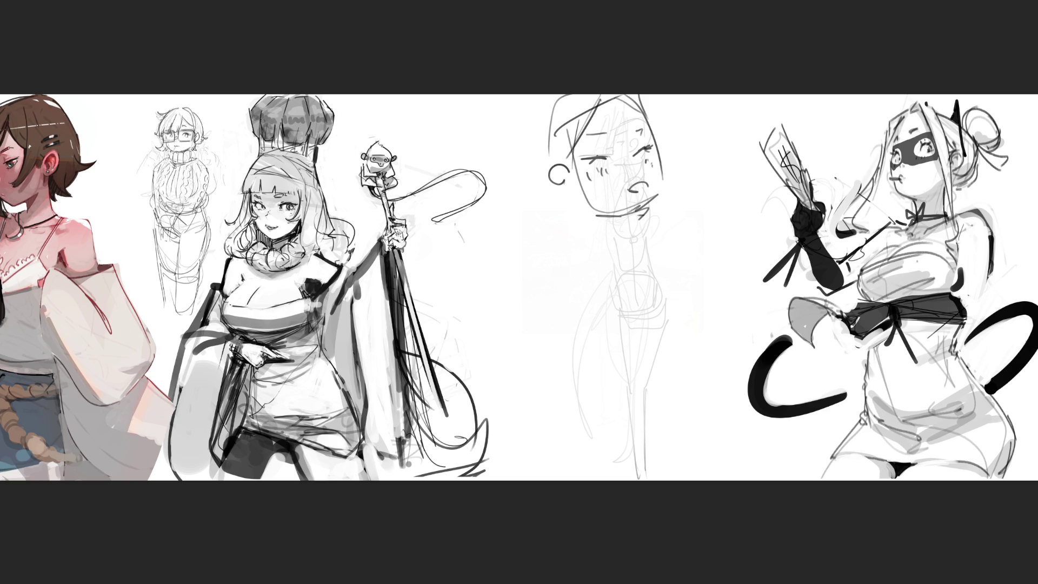
Step: Draw the neck, collar, both shoulders and a large rounded body ending in a curl
{"action": "left_click_drag", "start_coordinate": [582, 199], "coordinate": [626, 260]}
{"action": "mouse_move", "coordinate": [593, 220]}
{"action": "left_mouse_down"}
{"action": "mouse_move", "coordinate": [584, 240]}
{"action": "mouse_move", "coordinate": [601, 265]}
{"action": "left_mouse_up"}
{"action": "mouse_move", "coordinate": [639, 213]}
{"action": "left_mouse_down"}
{"action": "mouse_move", "coordinate": [621, 287]}
{"action": "mouse_move", "coordinate": [613, 274]}
{"action": "mouse_move", "coordinate": [659, 238]}
{"action": "mouse_move", "coordinate": [675, 200]}
{"action": "mouse_move", "coordinate": [673, 269]}
{"action": "mouse_move", "coordinate": [660, 272]}
{"action": "left_mouse_up"}
{"action": "mouse_move", "coordinate": [594, 222]}
{"action": "left_mouse_down"}
{"action": "mouse_move", "coordinate": [532, 230]}
{"action": "mouse_move", "coordinate": [573, 264]}
{"action": "mouse_move", "coordinate": [546, 274]}
{"action": "left_mouse_up"}
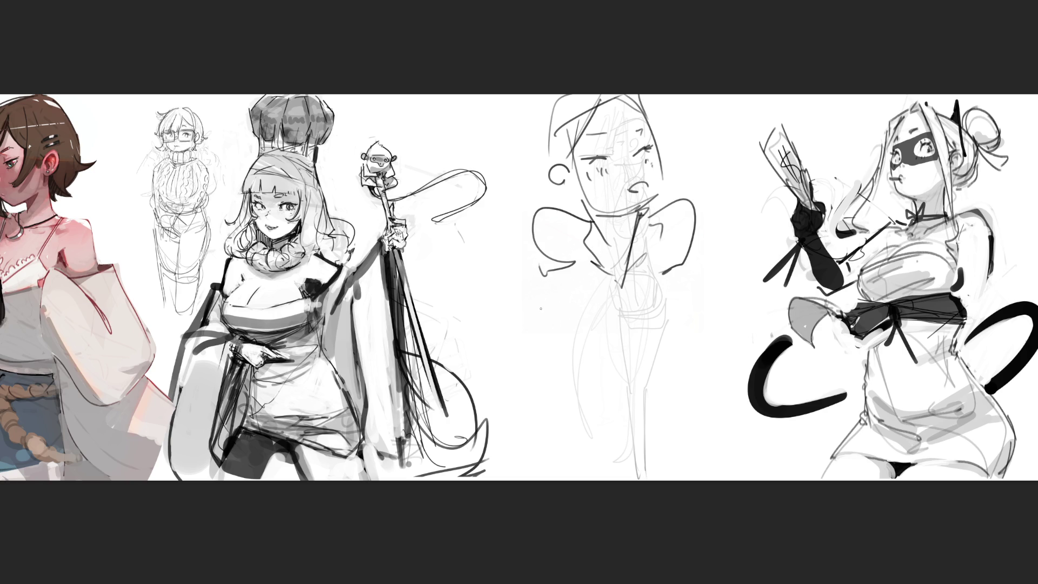
{"action": "mouse_move", "coordinate": [535, 220]}
{"action": "left_mouse_down"}
{"action": "mouse_move", "coordinate": [533, 417]}
{"action": "mouse_move", "coordinate": [545, 450]}
{"action": "left_mouse_up"}
{"action": "mouse_move", "coordinate": [558, 270]}
{"action": "left_mouse_down"}
{"action": "mouse_move", "coordinate": [552, 302]}
{"action": "mouse_move", "coordinate": [608, 415]}
{"action": "mouse_move", "coordinate": [673, 292]}
{"action": "mouse_move", "coordinate": [663, 274]}
{"action": "left_mouse_up"}
{"action": "mouse_move", "coordinate": [693, 219]}
{"action": "left_mouse_down"}
{"action": "mouse_move", "coordinate": [706, 463]}
{"action": "mouse_move", "coordinate": [687, 460]}
{"action": "left_mouse_up"}
Step: Add S-curves, arcs and strokes along the figure's left side and bottom
{"action": "left_click_drag", "start_coordinate": [526, 301], "coordinate": [527, 388]}
{"action": "left_click_drag", "start_coordinate": [502, 316], "coordinate": [493, 385]}
{"action": "mouse_move", "coordinate": [499, 316]}
{"action": "left_mouse_down"}
{"action": "mouse_move", "coordinate": [441, 372]}
{"action": "mouse_move", "coordinate": [489, 453]}
{"action": "left_mouse_up"}
{"action": "left_click_drag", "start_coordinate": [503, 461], "coordinate": [565, 441]}
{"action": "left_click_drag", "start_coordinate": [588, 427], "coordinate": [604, 418]}
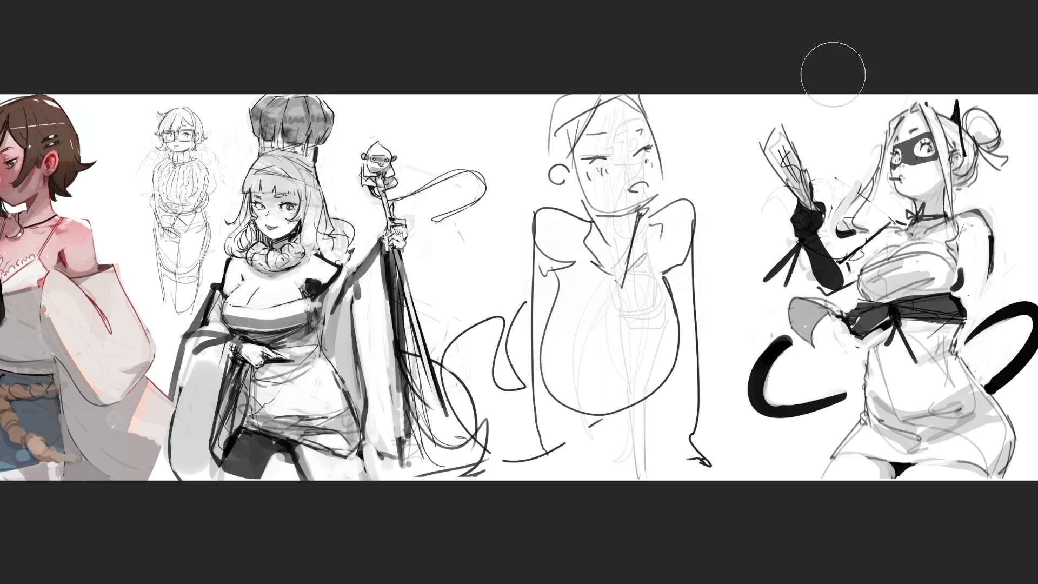
Step: Fade the middle sketch's head, face and outlines to light grey with a low-opacity eraser
{"action": "left_click_drag", "start_coordinate": [589, 108], "coordinate": [659, 116]}
{"action": "mouse_move", "coordinate": [578, 130]}
{"action": "left_mouse_down"}
{"action": "mouse_move", "coordinate": [594, 292]}
{"action": "mouse_move", "coordinate": [573, 378]}
{"action": "mouse_move", "coordinate": [513, 475]}
{"action": "left_mouse_up"}
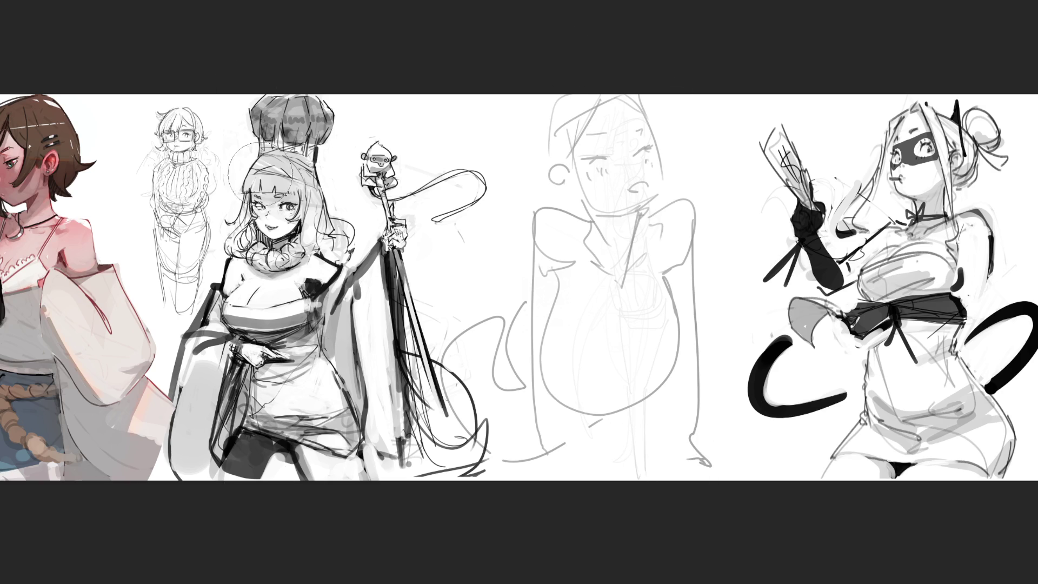
{"action": "mouse_move", "coordinate": [461, 105]}
{"action": "left_mouse_down"}
{"action": "mouse_move", "coordinate": [594, 227]}
{"action": "mouse_move", "coordinate": [540, 378]}
{"action": "mouse_move", "coordinate": [579, 476]}
{"action": "left_mouse_up"}
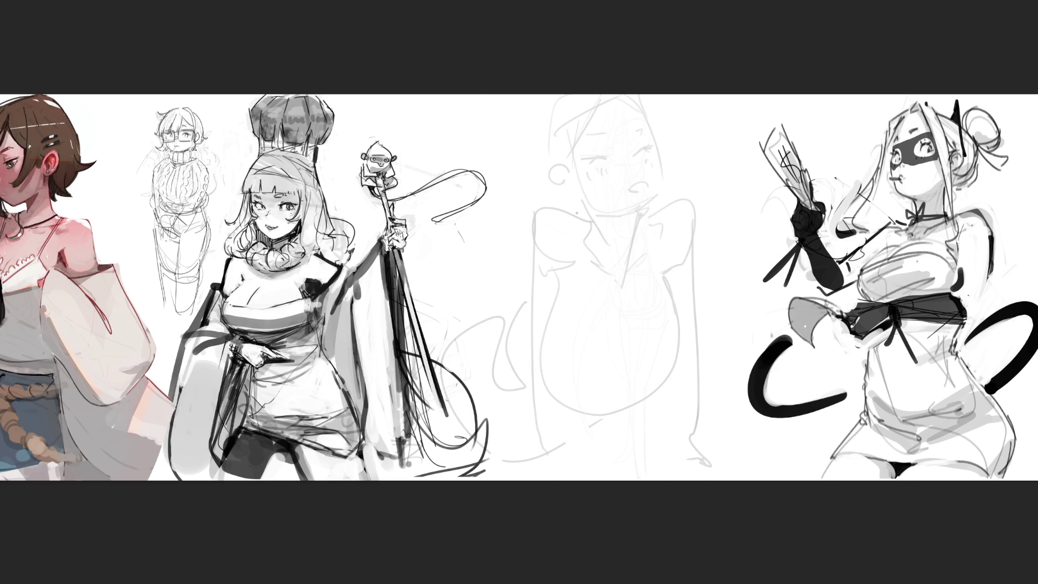
Step: Draw a shoulder oval, both arms with hands, small chest curves and a neck hook
{"action": "mouse_move", "coordinate": [565, 208]}
{"action": "left_mouse_down"}
{"action": "mouse_move", "coordinate": [559, 222]}
{"action": "mouse_move", "coordinate": [579, 222]}
{"action": "mouse_move", "coordinate": [529, 261]}
{"action": "left_mouse_up"}
{"action": "mouse_move", "coordinate": [567, 227]}
{"action": "left_mouse_down"}
{"action": "mouse_move", "coordinate": [514, 273]}
{"action": "mouse_move", "coordinate": [531, 268]}
{"action": "mouse_move", "coordinate": [517, 331]}
{"action": "left_mouse_up"}
{"action": "mouse_move", "coordinate": [511, 281]}
{"action": "left_mouse_down"}
{"action": "mouse_move", "coordinate": [542, 383]}
{"action": "mouse_move", "coordinate": [563, 400]}
{"action": "mouse_move", "coordinate": [570, 389]}
{"action": "mouse_move", "coordinate": [577, 403]}
{"action": "left_mouse_up"}
{"action": "mouse_move", "coordinate": [658, 375]}
{"action": "left_mouse_down"}
{"action": "mouse_move", "coordinate": [639, 389]}
{"action": "mouse_move", "coordinate": [646, 401]}
{"action": "mouse_move", "coordinate": [684, 289]}
{"action": "mouse_move", "coordinate": [669, 221]}
{"action": "left_mouse_up"}
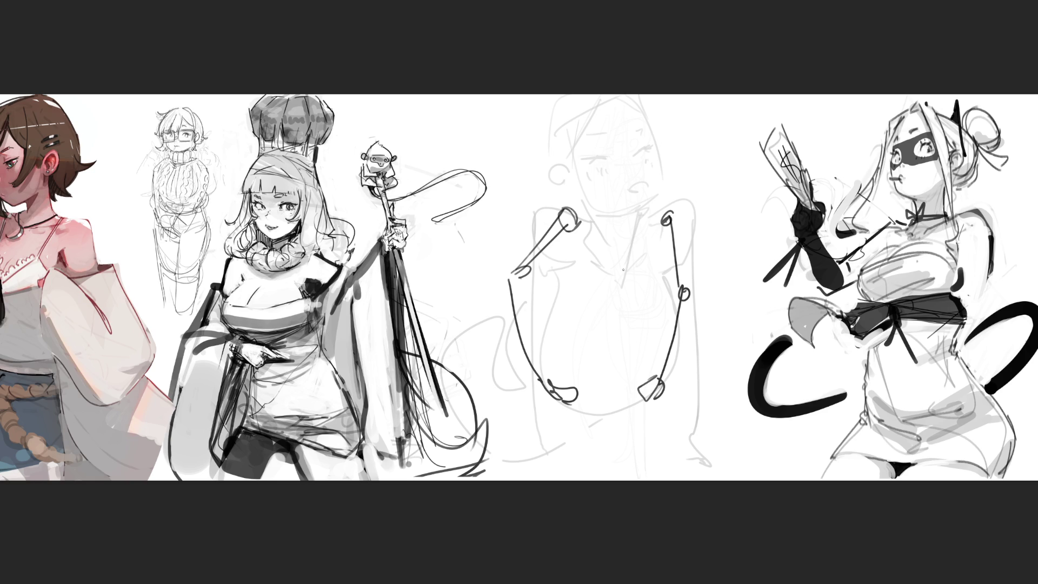
{"action": "left_click_drag", "start_coordinate": [569, 286], "coordinate": [542, 381]}
{"action": "left_click_drag", "start_coordinate": [666, 300], "coordinate": [653, 375]}
{"action": "mouse_move", "coordinate": [571, 268]}
{"action": "left_mouse_down"}
{"action": "mouse_move", "coordinate": [591, 283]}
{"action": "mouse_move", "coordinate": [661, 278]}
{"action": "left_mouse_up"}
{"action": "mouse_move", "coordinate": [589, 224]}
{"action": "left_mouse_down"}
{"action": "mouse_move", "coordinate": [599, 213]}
{"action": "mouse_move", "coordinate": [633, 220]}
{"action": "left_mouse_up"}
Step: Add a round head with eyes, ears, nose and mouth, plus a navel, side lines and both legs
{"action": "mouse_move", "coordinate": [597, 174]}
{"action": "left_mouse_down"}
{"action": "mouse_move", "coordinate": [598, 183]}
{"action": "mouse_move", "coordinate": [622, 178]}
{"action": "mouse_move", "coordinate": [605, 146]}
{"action": "mouse_move", "coordinate": [632, 208]}
{"action": "left_mouse_up"}
{"action": "mouse_move", "coordinate": [643, 164]}
{"action": "left_mouse_down"}
{"action": "mouse_move", "coordinate": [637, 189]}
{"action": "mouse_move", "coordinate": [581, 209]}
{"action": "left_mouse_up"}
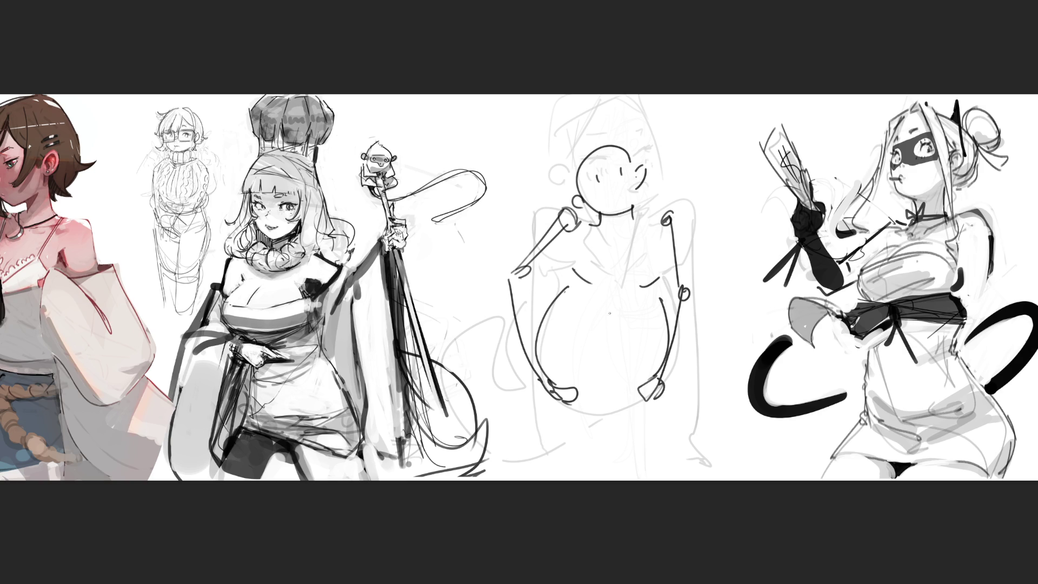
{"action": "left_click_drag", "start_coordinate": [603, 360], "coordinate": [602, 370]}
{"action": "mouse_move", "coordinate": [547, 392]}
{"action": "left_mouse_down"}
{"action": "mouse_move", "coordinate": [596, 406]}
{"action": "mouse_move", "coordinate": [565, 415]}
{"action": "left_mouse_up"}
{"action": "left_click_drag", "start_coordinate": [533, 373], "coordinate": [552, 466]}
{"action": "left_click_drag", "start_coordinate": [579, 419], "coordinate": [568, 457]}
{"action": "left_click_drag", "start_coordinate": [612, 420], "coordinate": [624, 473]}
{"action": "left_click_drag", "start_coordinate": [661, 380], "coordinate": [666, 459]}
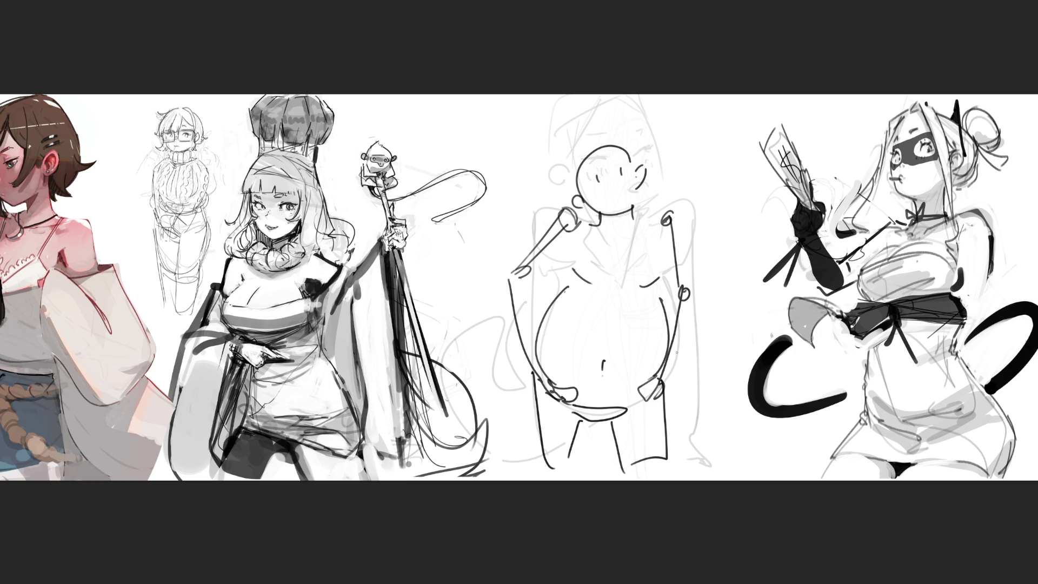
{"action": "mouse_move", "coordinate": [611, 190]}
{"action": "left_mouse_down"}
{"action": "mouse_move", "coordinate": [623, 183]}
{"action": "mouse_move", "coordinate": [590, 171]}
{"action": "mouse_move", "coordinate": [607, 161]}
{"action": "left_mouse_up"}
{"action": "mouse_move", "coordinate": [611, 216]}
{"action": "left_mouse_down"}
{"action": "mouse_move", "coordinate": [621, 232]}
{"action": "mouse_move", "coordinate": [638, 233]}
{"action": "mouse_move", "coordinate": [614, 283]}
{"action": "left_mouse_up"}
Step: Draw a pointed hat on the head and give the face a mustache
{"action": "mouse_move", "coordinate": [584, 157]}
{"action": "left_mouse_down"}
{"action": "mouse_move", "coordinate": [631, 138]}
{"action": "mouse_move", "coordinate": [629, 151]}
{"action": "left_mouse_up"}
{"action": "left_click_drag", "start_coordinate": [623, 107], "coordinate": [629, 154]}
{"action": "mouse_move", "coordinate": [611, 119]}
{"action": "left_mouse_down"}
{"action": "mouse_move", "coordinate": [568, 121]}
{"action": "mouse_move", "coordinate": [576, 174]}
{"action": "left_mouse_up"}
{"action": "left_click_drag", "start_coordinate": [564, 127], "coordinate": [578, 192]}
{"action": "left_click_drag", "start_coordinate": [631, 153], "coordinate": [633, 172]}
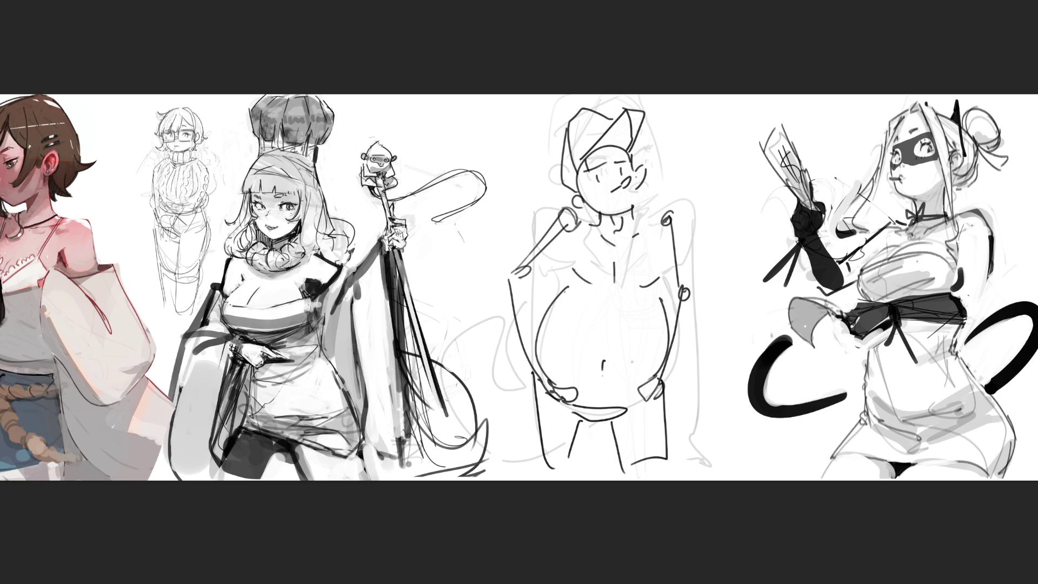
{"action": "mouse_move", "coordinate": [621, 195]}
{"action": "left_mouse_down"}
{"action": "mouse_move", "coordinate": [622, 215]}
{"action": "mouse_move", "coordinate": [635, 210]}
{"action": "mouse_move", "coordinate": [610, 184]}
{"action": "mouse_move", "coordinate": [588, 194]}
{"action": "mouse_move", "coordinate": [610, 185]}
{"action": "left_mouse_up"}
{"action": "key", "text": "ctrl+z"}
{"action": "key", "text": "ctrl+z"}
{"action": "mouse_move", "coordinate": [612, 184]}
{"action": "left_mouse_down"}
{"action": "mouse_move", "coordinate": [641, 159]}
{"action": "mouse_move", "coordinate": [633, 174]}
{"action": "left_mouse_up"}
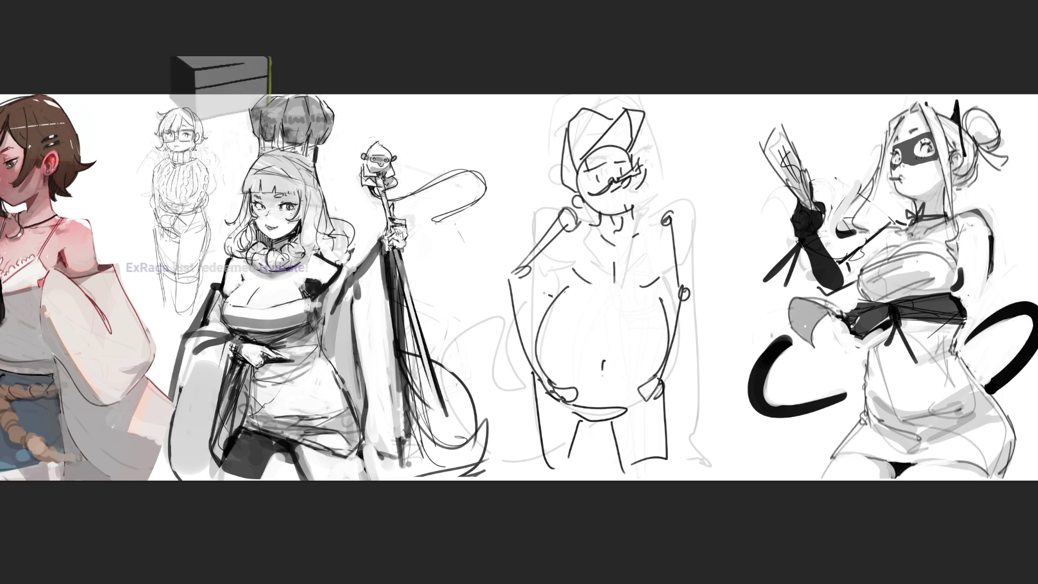
Step: Add a chest line, microphone and right-sleeve strokes, then fade the whole figure to light grey
{"action": "left_click_drag", "start_coordinate": [535, 290], "coordinate": [673, 297]}
{"action": "left_click_drag", "start_coordinate": [599, 227], "coordinate": [626, 235]}
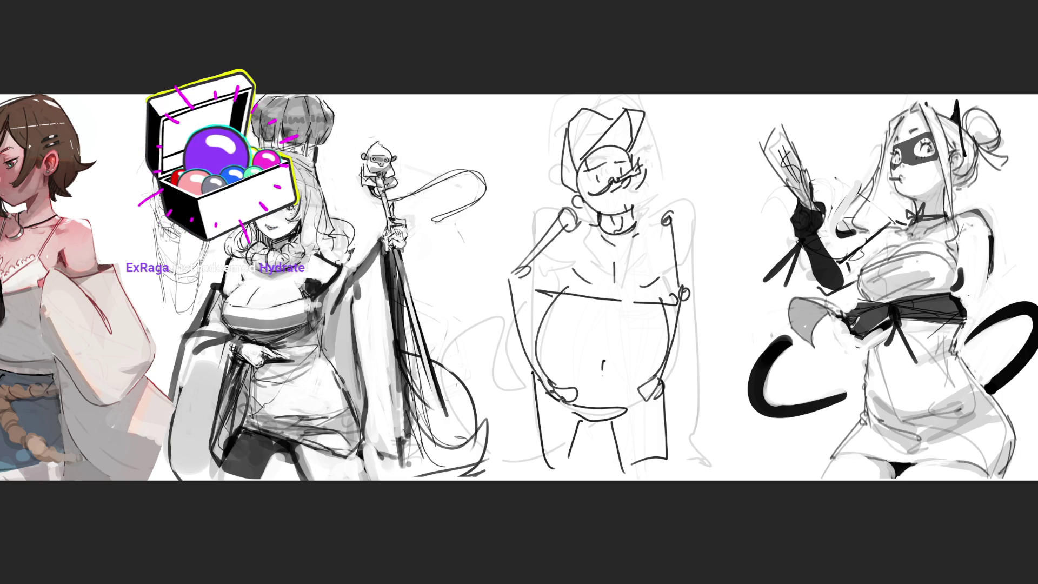
{"action": "left_click_drag", "start_coordinate": [562, 225], "coordinate": [541, 252]}
{"action": "mouse_move", "coordinate": [682, 223]}
{"action": "left_mouse_down"}
{"action": "mouse_move", "coordinate": [675, 252]}
{"action": "mouse_move", "coordinate": [677, 208]}
{"action": "left_mouse_up"}
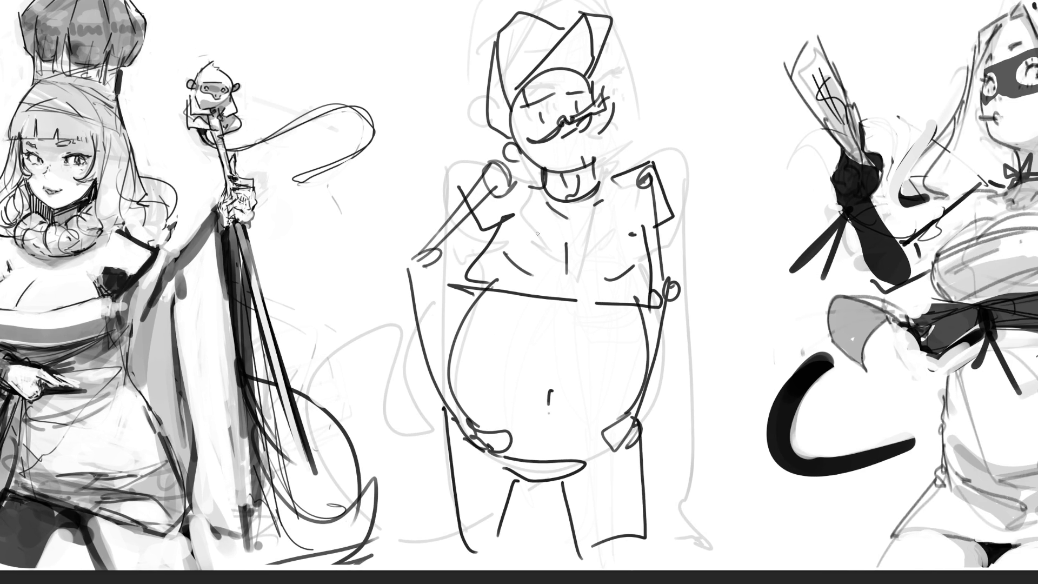
{"action": "mouse_move", "coordinate": [633, 131]}
{"action": "left_mouse_down"}
{"action": "mouse_move", "coordinate": [541, 70]}
{"action": "mouse_move", "coordinate": [487, 238]}
{"action": "mouse_move", "coordinate": [633, 411]}
{"action": "mouse_move", "coordinate": [541, 511]}
{"action": "mouse_move", "coordinate": [433, 497]}
{"action": "mouse_move", "coordinate": [541, 216]}
{"action": "mouse_move", "coordinate": [541, 54]}
{"action": "left_mouse_up"}
{"action": "mouse_move", "coordinate": [766, 222]}
{"action": "left_mouse_down"}
{"action": "mouse_move", "coordinate": [552, 543]}
{"action": "mouse_move", "coordinate": [763, 450]}
{"action": "mouse_move", "coordinate": [754, 206]}
{"action": "mouse_move", "coordinate": [643, 496]}
{"action": "mouse_move", "coordinate": [437, 129]}
{"action": "mouse_move", "coordinate": [365, 37]}
{"action": "mouse_move", "coordinate": [565, 430]}
{"action": "mouse_move", "coordinate": [529, 507]}
{"action": "left_mouse_up"}
{"action": "key", "text": "b"}
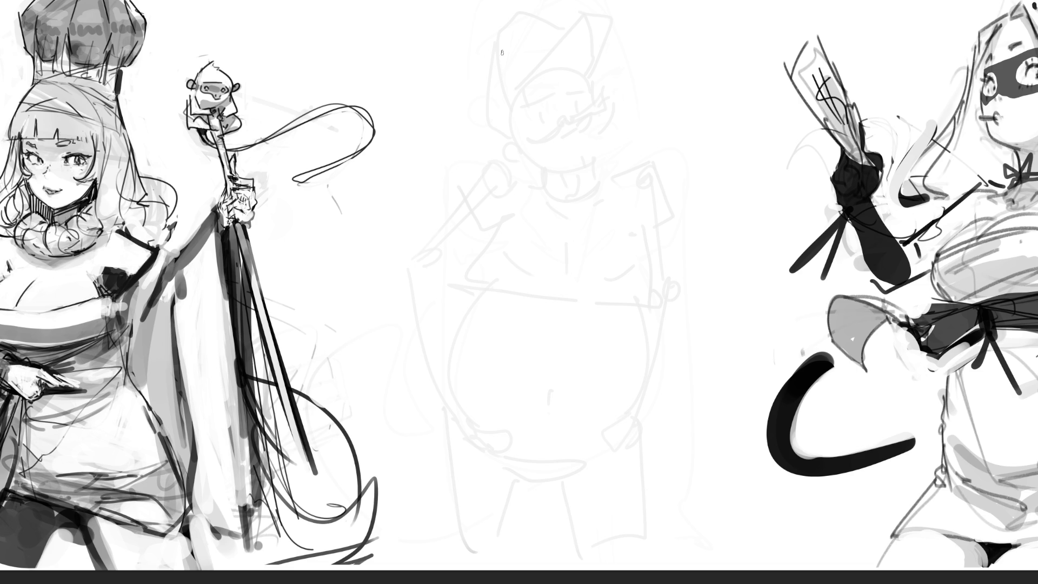
Step: Rough in the close-up face's first arches, hooked curves and long guide lines
{"action": "left_click_drag", "start_coordinate": [535, 106], "coordinate": [528, 182]}
{"action": "mouse_move", "coordinate": [540, 99]}
{"action": "left_mouse_down"}
{"action": "mouse_move", "coordinate": [576, 129]}
{"action": "mouse_move", "coordinate": [577, 172]}
{"action": "mouse_move", "coordinate": [522, 197]}
{"action": "left_mouse_up"}
{"action": "left_click_drag", "start_coordinate": [535, 152], "coordinate": [500, 246]}
{"action": "mouse_move", "coordinate": [528, 177]}
{"action": "left_mouse_down"}
{"action": "mouse_move", "coordinate": [494, 250]}
{"action": "mouse_move", "coordinate": [519, 321]}
{"action": "left_mouse_up"}
{"action": "mouse_move", "coordinate": [490, 284]}
{"action": "left_mouse_down"}
{"action": "mouse_move", "coordinate": [520, 316]}
{"action": "mouse_move", "coordinate": [589, 290]}
{"action": "mouse_move", "coordinate": [566, 310]}
{"action": "mouse_move", "coordinate": [624, 301]}
{"action": "mouse_move", "coordinate": [568, 314]}
{"action": "left_mouse_up"}
{"action": "mouse_move", "coordinate": [505, 243]}
{"action": "left_mouse_down"}
{"action": "mouse_move", "coordinate": [558, 239]}
{"action": "mouse_move", "coordinate": [545, 232]}
{"action": "mouse_move", "coordinate": [562, 204]}
{"action": "left_mouse_up"}
{"action": "mouse_move", "coordinate": [536, 75]}
{"action": "left_mouse_down"}
{"action": "mouse_move", "coordinate": [524, 208]}
{"action": "mouse_move", "coordinate": [543, 75]}
{"action": "mouse_move", "coordinate": [581, 108]}
{"action": "mouse_move", "coordinate": [582, 176]}
{"action": "left_mouse_up"}
Step: Draw the large bulbous nose: arched top, long right contour, base and left nostril
{"action": "left_click_drag", "start_coordinate": [581, 73], "coordinate": [593, 192]}
{"action": "mouse_move", "coordinate": [603, 88]}
{"action": "left_mouse_down"}
{"action": "mouse_move", "coordinate": [610, 217]}
{"action": "mouse_move", "coordinate": [648, 254]}
{"action": "mouse_move", "coordinate": [645, 299]}
{"action": "mouse_move", "coordinate": [661, 292]}
{"action": "mouse_move", "coordinate": [621, 320]}
{"action": "left_mouse_up"}
{"action": "left_click_drag", "start_coordinate": [633, 302], "coordinate": [640, 315]}
{"action": "left_click_drag", "start_coordinate": [505, 306], "coordinate": [500, 329]}
{"action": "left_click_drag", "start_coordinate": [515, 317], "coordinate": [520, 339]}
{"action": "left_click_drag", "start_coordinate": [497, 243], "coordinate": [494, 301]}
Step: Draw the mouth, lower lip and chin curve, and both curls of the mustache
{"action": "mouse_move", "coordinate": [543, 342]}
{"action": "left_mouse_down"}
{"action": "mouse_move", "coordinate": [538, 386]}
{"action": "mouse_move", "coordinate": [551, 378]}
{"action": "mouse_move", "coordinate": [592, 400]}
{"action": "mouse_move", "coordinate": [641, 407]}
{"action": "left_mouse_up"}
{"action": "mouse_move", "coordinate": [534, 406]}
{"action": "left_mouse_down"}
{"action": "mouse_move", "coordinate": [571, 405]}
{"action": "mouse_move", "coordinate": [558, 416]}
{"action": "mouse_move", "coordinate": [567, 445]}
{"action": "left_mouse_up"}
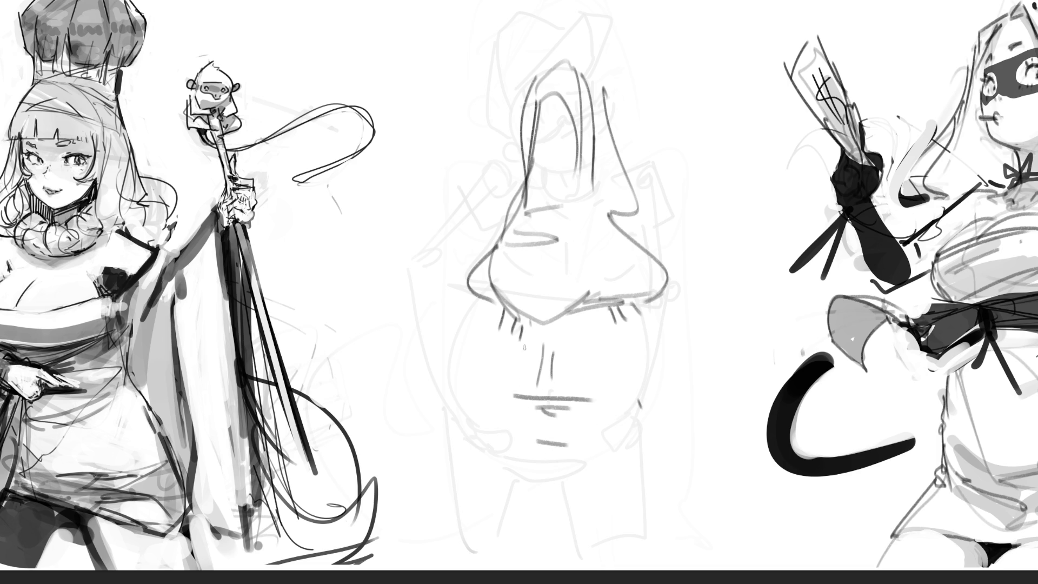
{"action": "mouse_move", "coordinate": [525, 352]}
{"action": "left_mouse_down"}
{"action": "mouse_move", "coordinate": [409, 325]}
{"action": "mouse_move", "coordinate": [436, 350]}
{"action": "left_mouse_up"}
{"action": "mouse_move", "coordinate": [570, 355]}
{"action": "left_mouse_down"}
{"action": "mouse_move", "coordinate": [707, 311]}
{"action": "mouse_move", "coordinate": [677, 351]}
{"action": "left_mouse_up"}
Step: Draw both closed squinting eyes with lashes and the eyebrows above them
{"action": "mouse_move", "coordinate": [679, 101]}
{"action": "left_mouse_down"}
{"action": "mouse_move", "coordinate": [680, 113]}
{"action": "mouse_move", "coordinate": [744, 111]}
{"action": "mouse_move", "coordinate": [697, 88]}
{"action": "left_mouse_up"}
{"action": "mouse_move", "coordinate": [464, 104]}
{"action": "left_mouse_down"}
{"action": "mouse_move", "coordinate": [481, 118]}
{"action": "mouse_move", "coordinate": [438, 121]}
{"action": "mouse_move", "coordinate": [474, 114]}
{"action": "left_mouse_up"}
{"action": "left_click_drag", "start_coordinate": [461, 102], "coordinate": [473, 116]}
{"action": "mouse_move", "coordinate": [388, 34]}
{"action": "left_mouse_down"}
{"action": "mouse_move", "coordinate": [403, 55]}
{"action": "mouse_move", "coordinate": [503, 27]}
{"action": "mouse_move", "coordinate": [397, 15]}
{"action": "left_mouse_up"}
{"action": "mouse_move", "coordinate": [596, 13]}
{"action": "left_mouse_down"}
{"action": "mouse_move", "coordinate": [747, 61]}
{"action": "mouse_move", "coordinate": [630, 3]}
{"action": "left_mouse_up"}
{"action": "left_click_drag", "start_coordinate": [513, 24], "coordinate": [541, 61]}
{"action": "mouse_move", "coordinate": [586, 32]}
{"action": "left_mouse_down"}
{"action": "mouse_move", "coordinate": [592, 62]}
{"action": "mouse_move", "coordinate": [636, 69]}
{"action": "left_mouse_up"}
Step: Hatch shading beside both eyes, refine the nose's right side, and add under-eye bags
{"action": "mouse_move", "coordinate": [616, 111]}
{"action": "left_mouse_down"}
{"action": "mouse_move", "coordinate": [660, 65]}
{"action": "mouse_move", "coordinate": [686, 66]}
{"action": "left_mouse_up"}
{"action": "left_click_drag", "start_coordinate": [653, 123], "coordinate": [712, 68]}
{"action": "left_click_drag", "start_coordinate": [632, 135], "coordinate": [655, 120]}
{"action": "mouse_move", "coordinate": [460, 76]}
{"action": "left_mouse_down"}
{"action": "mouse_move", "coordinate": [469, 64]}
{"action": "mouse_move", "coordinate": [459, 76]}
{"action": "left_mouse_up"}
{"action": "mouse_move", "coordinate": [469, 111]}
{"action": "left_mouse_down"}
{"action": "mouse_move", "coordinate": [495, 62]}
{"action": "mouse_move", "coordinate": [515, 76]}
{"action": "left_mouse_up"}
{"action": "mouse_move", "coordinate": [498, 129]}
{"action": "left_mouse_down"}
{"action": "mouse_move", "coordinate": [525, 100]}
{"action": "mouse_move", "coordinate": [493, 159]}
{"action": "mouse_move", "coordinate": [498, 202]}
{"action": "left_mouse_up"}
{"action": "left_click_drag", "start_coordinate": [616, 122], "coordinate": [645, 219]}
{"action": "left_click_drag", "start_coordinate": [665, 131], "coordinate": [742, 117]}
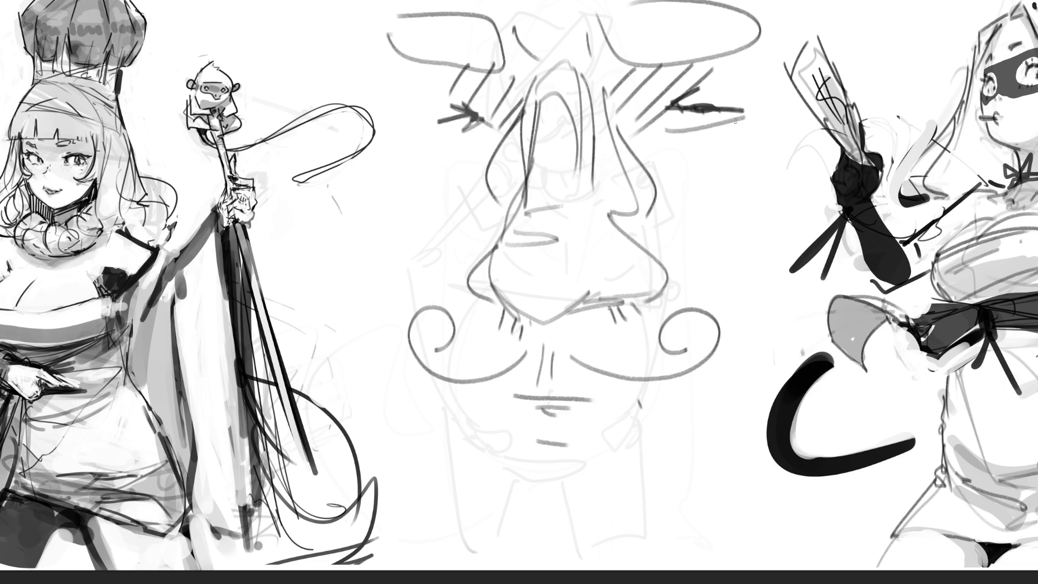
{"action": "left_click_drag", "start_coordinate": [666, 136], "coordinate": [742, 146]}
{"action": "mouse_move", "coordinate": [424, 129]}
{"action": "left_mouse_down"}
{"action": "mouse_move", "coordinate": [487, 135]}
{"action": "mouse_move", "coordinate": [475, 176]}
{"action": "left_mouse_up"}
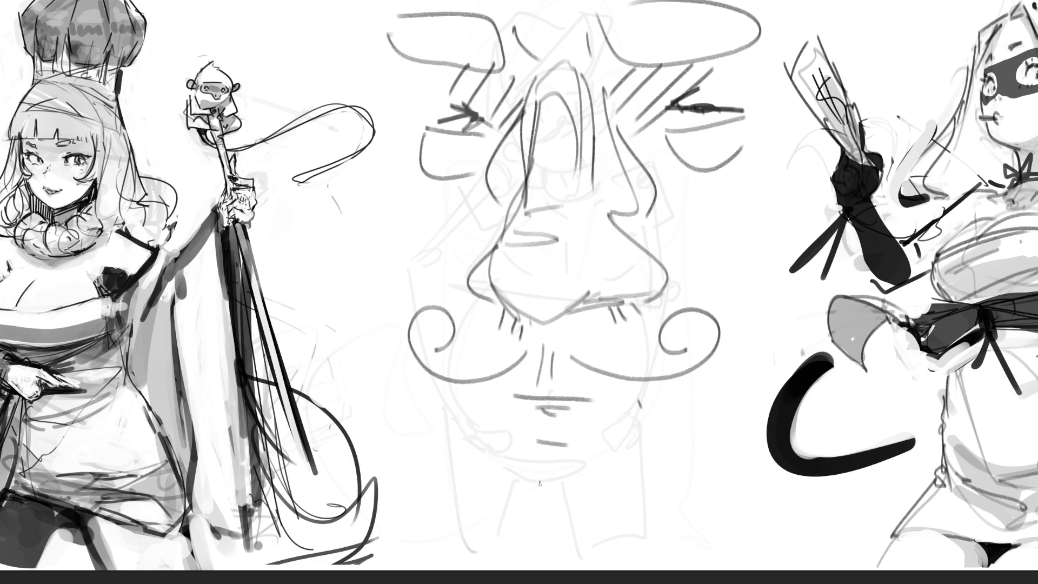
Step: Draw the chin, a cheek line and both sides of the face
{"action": "mouse_move", "coordinate": [517, 478]}
{"action": "left_mouse_down"}
{"action": "mouse_move", "coordinate": [614, 477]}
{"action": "mouse_move", "coordinate": [676, 451]}
{"action": "left_mouse_up"}
{"action": "mouse_move", "coordinate": [460, 431]}
{"action": "left_mouse_down"}
{"action": "mouse_move", "coordinate": [493, 467]}
{"action": "mouse_move", "coordinate": [530, 567]}
{"action": "mouse_move", "coordinate": [739, 522]}
{"action": "mouse_move", "coordinate": [822, 477]}
{"action": "left_mouse_up"}
{"action": "mouse_move", "coordinate": [828, 199]}
{"action": "left_mouse_down"}
{"action": "mouse_move", "coordinate": [776, 316]}
{"action": "mouse_move", "coordinate": [841, 273]}
{"action": "mouse_move", "coordinate": [851, 443]}
{"action": "left_mouse_up"}
{"action": "mouse_move", "coordinate": [377, 239]}
{"action": "left_mouse_down"}
{"action": "mouse_move", "coordinate": [403, 292]}
{"action": "mouse_move", "coordinate": [393, 443]}
{"action": "mouse_move", "coordinate": [427, 477]}
{"action": "left_mouse_up"}
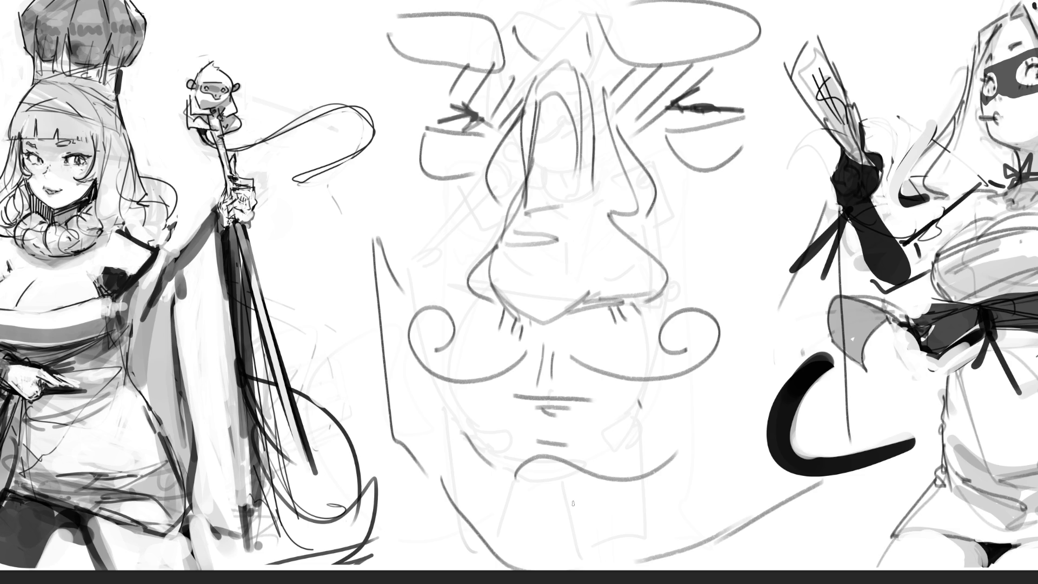
{"action": "key", "text": "ctrl+t"}
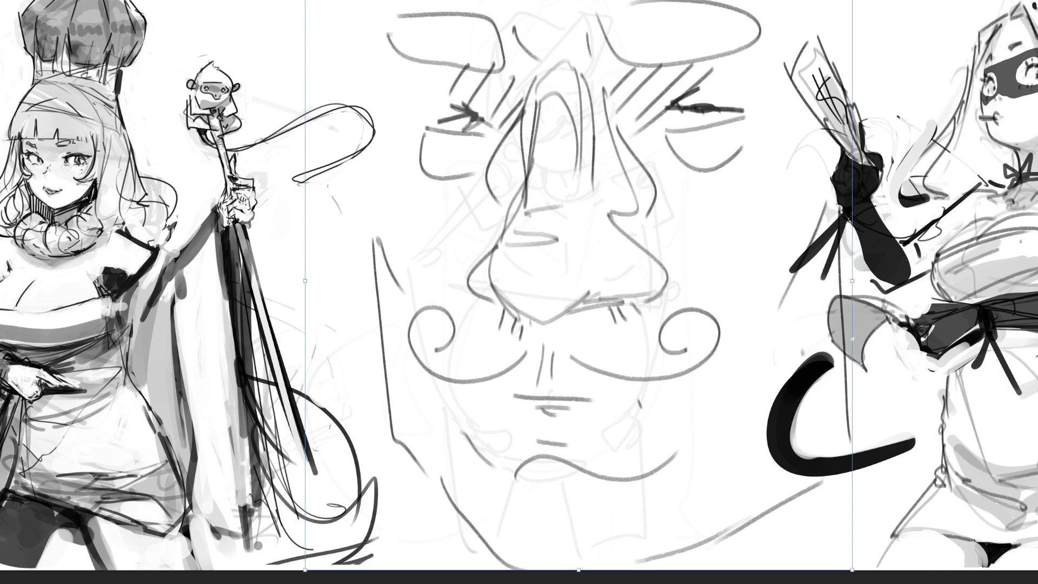
Step: Shrink the face sketch and move it up and right into the gap between the figures
{"action": "mouse_move", "coordinate": [832, 11]}
{"action": "left_mouse_down"}
{"action": "mouse_move", "coordinate": [638, 162]}
{"action": "mouse_move", "coordinate": [519, 286]}
{"action": "mouse_move", "coordinate": [534, 326]}
{"action": "left_mouse_up"}
{"action": "left_click_drag", "start_coordinate": [419, 448], "coordinate": [555, 200]}
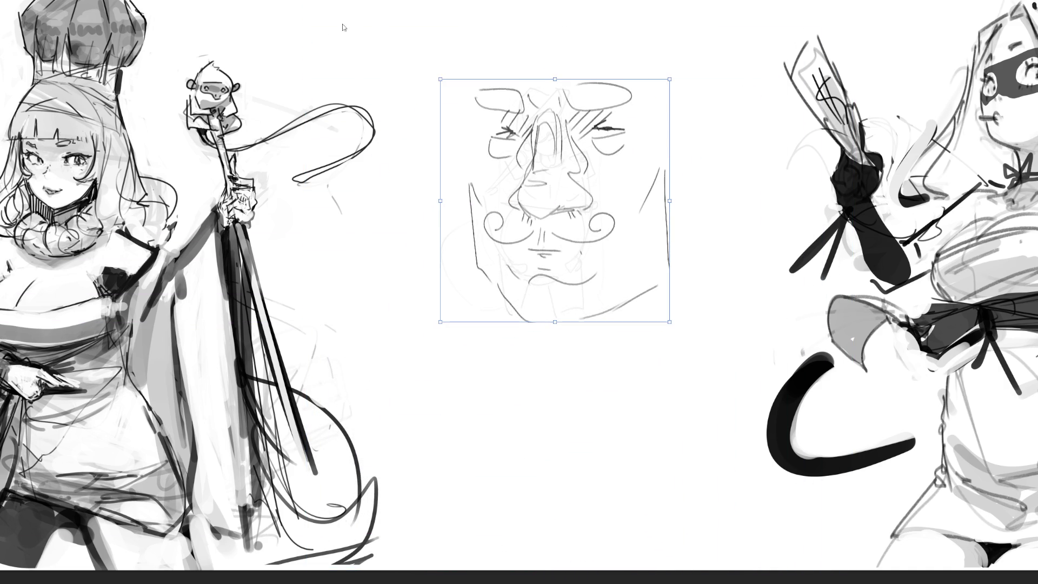
{"action": "key", "text": "Return"}
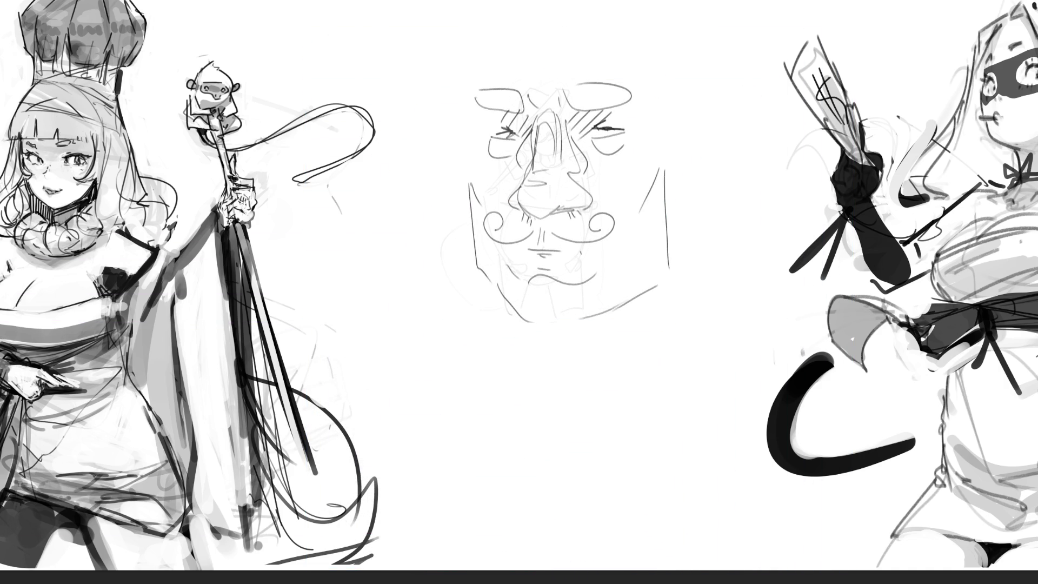
Step: Draw ears on both sides of the face and strengthen its side contours
{"action": "left_click_drag", "start_coordinate": [471, 49], "coordinate": [471, 84]}
{"action": "mouse_move", "coordinate": [635, 45]}
{"action": "left_mouse_down"}
{"action": "mouse_move", "coordinate": [662, 134]}
{"action": "mouse_move", "coordinate": [691, 108]}
{"action": "left_mouse_up"}
{"action": "mouse_move", "coordinate": [702, 108]}
{"action": "left_mouse_down"}
{"action": "mouse_move", "coordinate": [702, 189]}
{"action": "mouse_move", "coordinate": [679, 205]}
{"action": "mouse_move", "coordinate": [681, 128]}
{"action": "mouse_move", "coordinate": [679, 173]}
{"action": "left_mouse_up"}
{"action": "mouse_move", "coordinate": [464, 130]}
{"action": "left_mouse_down"}
{"action": "mouse_move", "coordinate": [441, 110]}
{"action": "mouse_move", "coordinate": [460, 210]}
{"action": "left_mouse_up"}
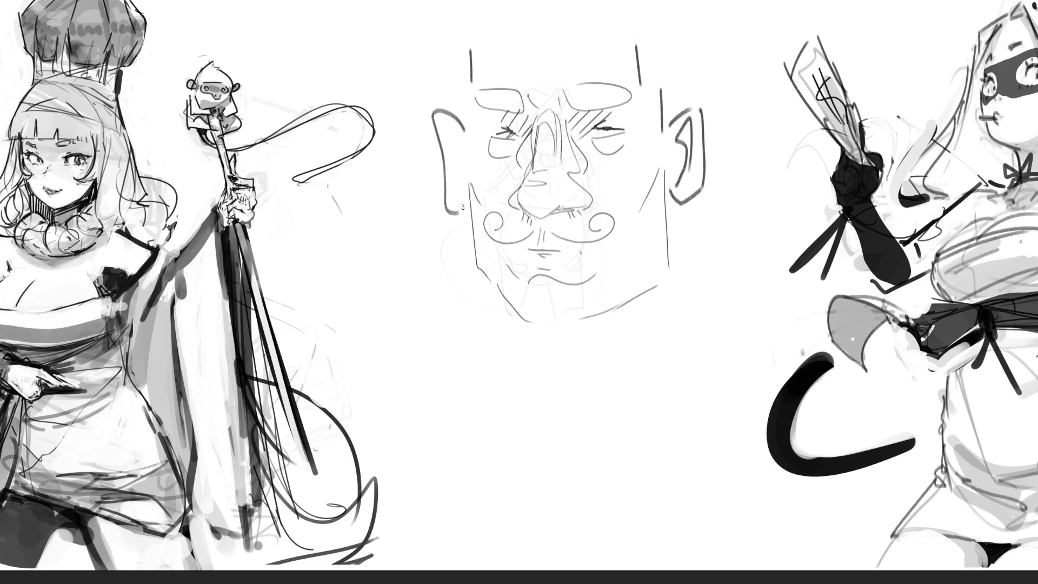
{"action": "left_click_drag", "start_coordinate": [445, 120], "coordinate": [452, 190]}
{"action": "mouse_move", "coordinate": [463, 94]}
{"action": "left_mouse_down"}
{"action": "mouse_move", "coordinate": [464, 178]}
{"action": "mouse_move", "coordinate": [467, 146]}
{"action": "left_mouse_up"}
{"action": "left_click_drag", "start_coordinate": [662, 73], "coordinate": [660, 118]}
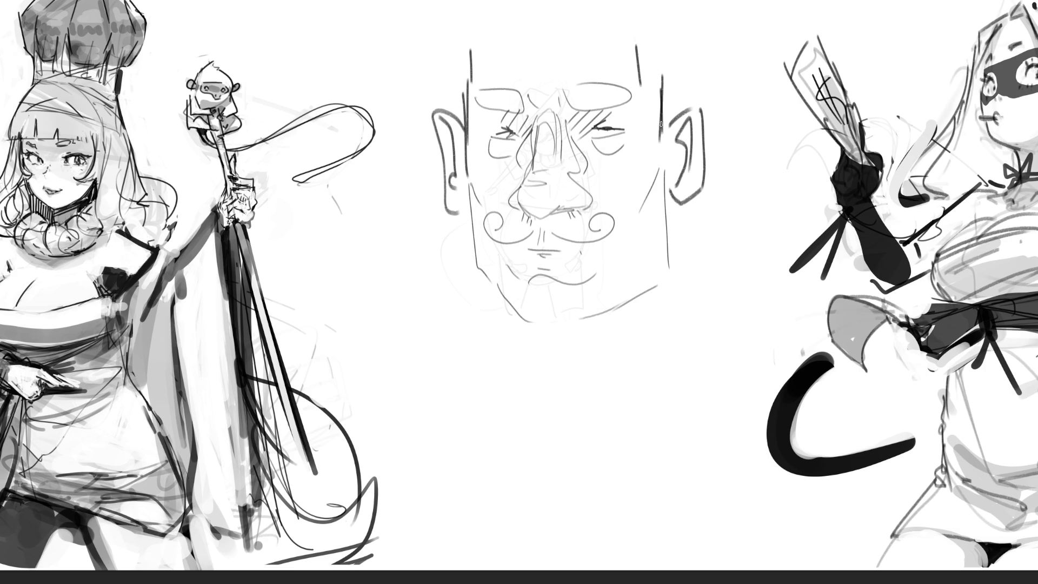
Step: Tilt the face sketch slightly clockwise with a free transform
{"action": "left_click", "coordinate": [726, 214]}
{"action": "key", "text": "ctrl+t"}
{"action": "mouse_move", "coordinate": [730, 48]}
{"action": "left_mouse_down"}
{"action": "mouse_move", "coordinate": [676, 57]}
{"action": "mouse_move", "coordinate": [654, 114]}
{"action": "left_mouse_up"}
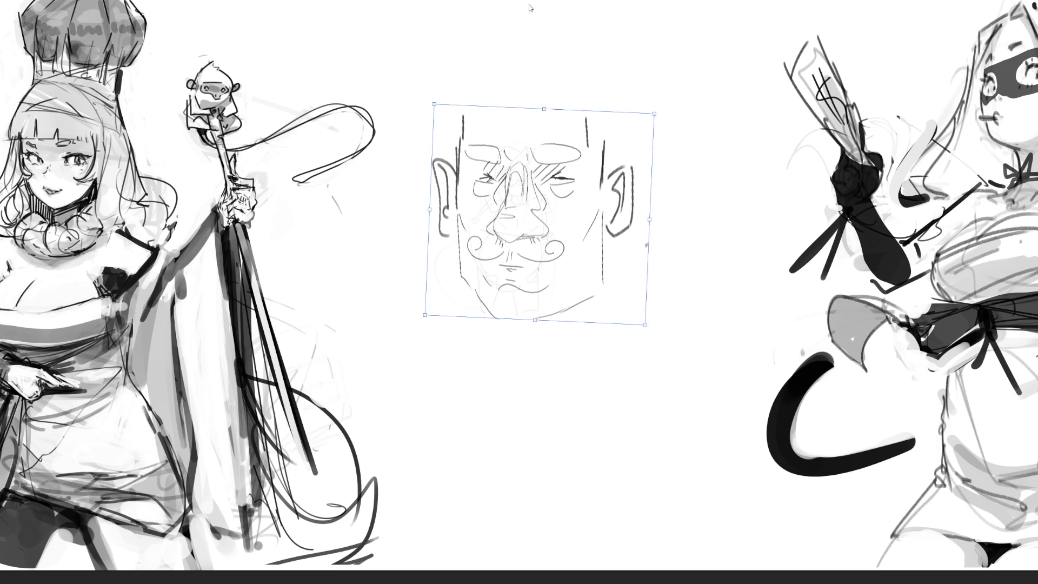
Step: Commit the tilt, then outline the hair, forehead hairline and both sides of the face down to the jaw
{"action": "key", "text": "Return"}
{"action": "mouse_move", "coordinate": [449, 165]}
{"action": "left_mouse_down"}
{"action": "mouse_move", "coordinate": [444, 81]}
{"action": "mouse_move", "coordinate": [481, 27]}
{"action": "mouse_move", "coordinate": [562, 3]}
{"action": "mouse_move", "coordinate": [611, 22]}
{"action": "mouse_move", "coordinate": [626, 81]}
{"action": "mouse_move", "coordinate": [621, 169]}
{"action": "left_mouse_up"}
{"action": "mouse_move", "coordinate": [472, 107]}
{"action": "left_mouse_down"}
{"action": "mouse_move", "coordinate": [599, 123]}
{"action": "mouse_move", "coordinate": [601, 135]}
{"action": "left_mouse_up"}
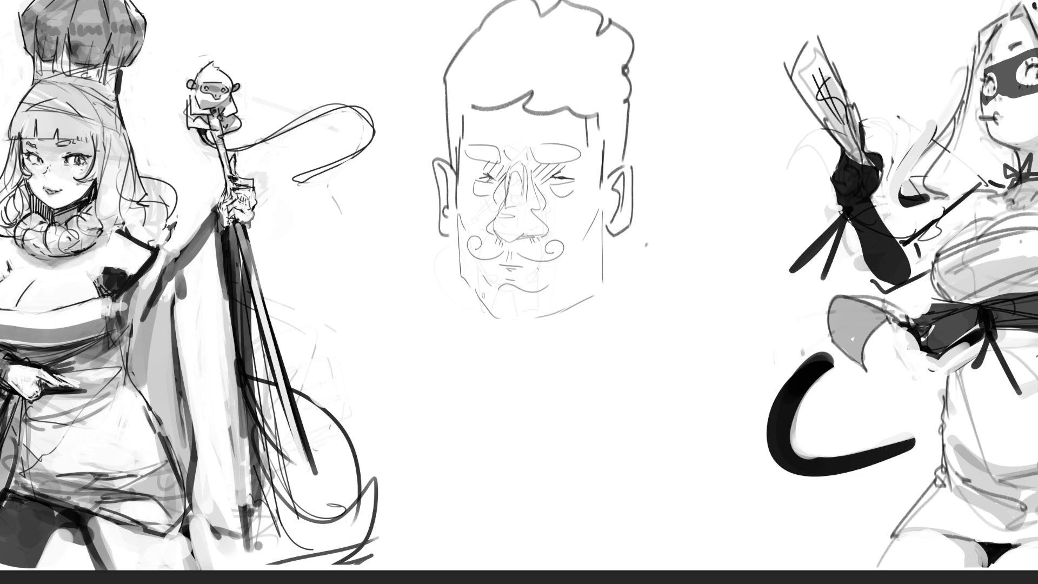
{"action": "left_click_drag", "start_coordinate": [457, 222], "coordinate": [475, 429]}
{"action": "left_click_drag", "start_coordinate": [605, 223], "coordinate": [622, 451]}
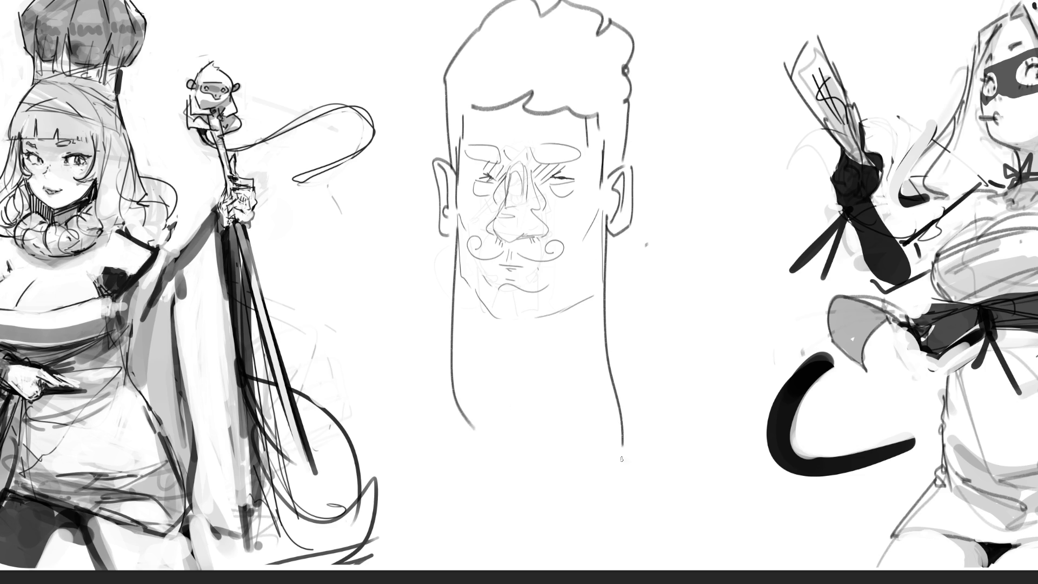
Step: Draw the neck below the jaw, a base line and broad shoulders
{"action": "left_click_drag", "start_coordinate": [464, 286], "coordinate": [517, 395]}
{"action": "left_click_drag", "start_coordinate": [599, 296], "coordinate": [574, 340]}
{"action": "left_click_drag", "start_coordinate": [567, 356], "coordinate": [561, 397]}
{"action": "left_click_drag", "start_coordinate": [450, 292], "coordinate": [521, 465]}
{"action": "left_click_drag", "start_coordinate": [586, 303], "coordinate": [572, 496]}
{"action": "mouse_move", "coordinate": [459, 323]}
{"action": "left_mouse_down"}
{"action": "mouse_move", "coordinate": [381, 368]}
{"action": "mouse_move", "coordinate": [465, 460]}
{"action": "left_mouse_up"}
{"action": "mouse_move", "coordinate": [641, 399]}
{"action": "left_mouse_down"}
{"action": "mouse_move", "coordinate": [683, 426]}
{"action": "mouse_move", "coordinate": [655, 450]}
{"action": "left_mouse_up"}
{"action": "left_click_drag", "start_coordinate": [630, 455], "coordinate": [605, 481]}
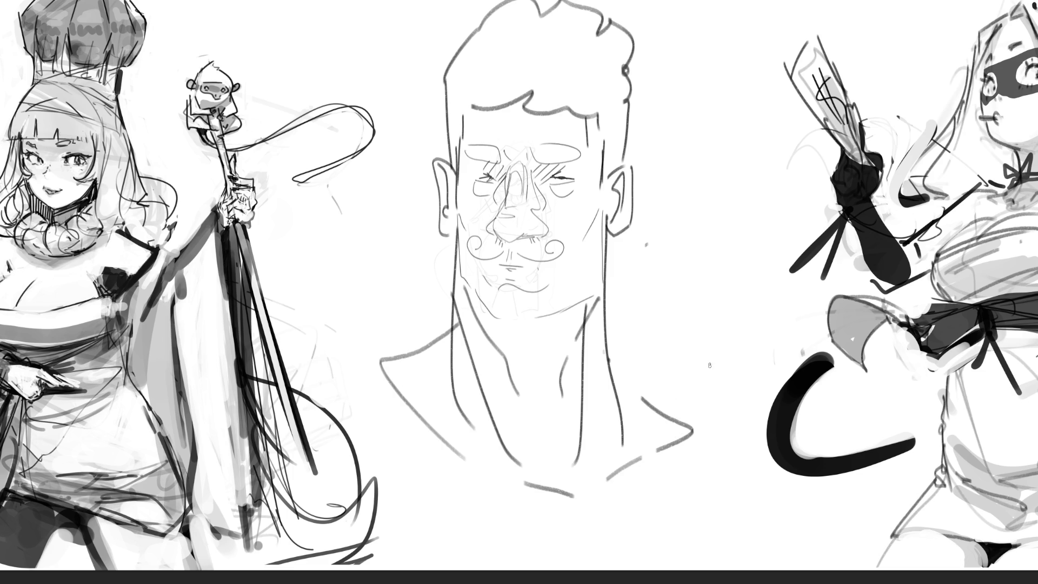
Step: Add loose sweeping curves and diagonals to the left and right of the face
{"action": "mouse_move", "coordinate": [666, 393]}
{"action": "left_mouse_down"}
{"action": "mouse_move", "coordinate": [710, 390]}
{"action": "mouse_move", "coordinate": [788, 297]}
{"action": "mouse_move", "coordinate": [830, 330]}
{"action": "left_mouse_up"}
{"action": "mouse_move", "coordinate": [365, 348]}
{"action": "left_mouse_down"}
{"action": "mouse_move", "coordinate": [372, 395]}
{"action": "mouse_move", "coordinate": [362, 284]}
{"action": "left_mouse_up"}
{"action": "left_click_drag", "start_coordinate": [280, 234], "coordinate": [363, 285]}
{"action": "left_click_drag", "start_coordinate": [331, 246], "coordinate": [380, 322]}
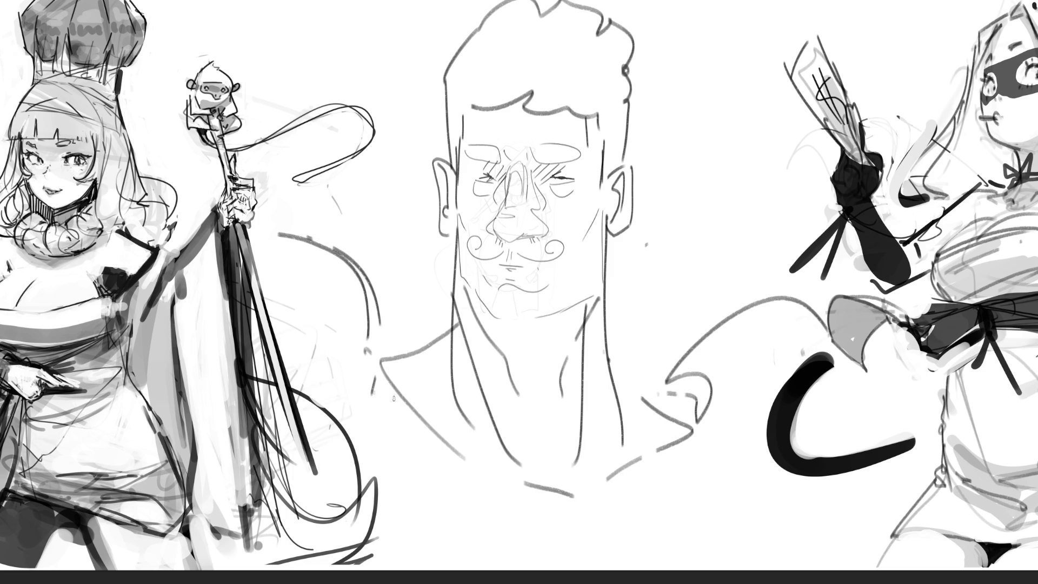
{"action": "mouse_move", "coordinate": [698, 121]}
{"action": "left_mouse_down"}
{"action": "mouse_move", "coordinate": [746, 154]}
{"action": "mouse_move", "coordinate": [772, 149]}
{"action": "left_mouse_up"}
{"action": "left_click_drag", "start_coordinate": [727, 164], "coordinate": [836, 201]}
{"action": "left_click_drag", "start_coordinate": [806, 139], "coordinate": [851, 152]}
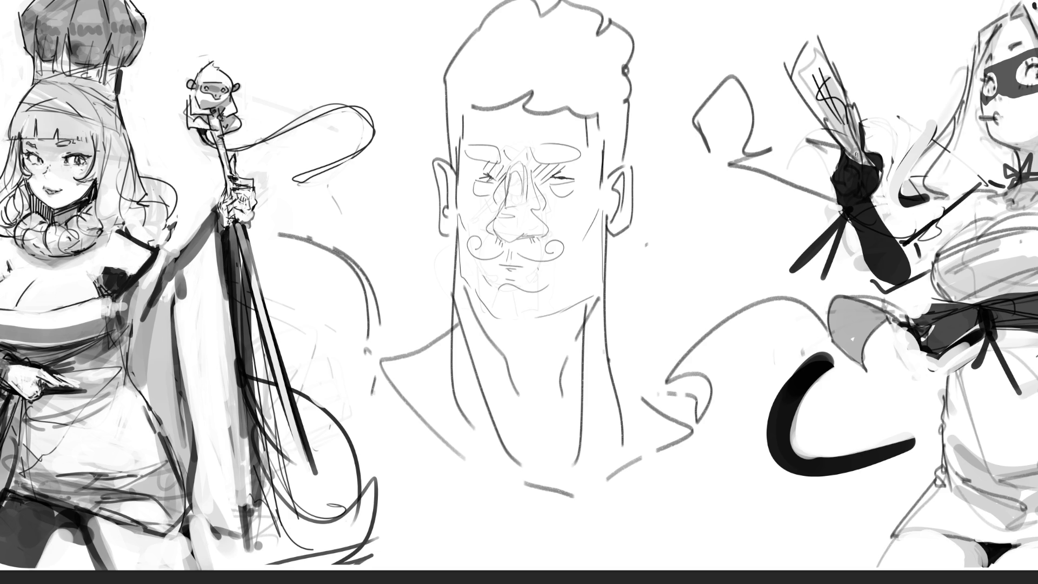
Step: Undo the strokes right of the face, hatch the neck and add chin detail
{"action": "key", "text": "ctrl+z"}
{"action": "key", "text": "ctrl+z"}
{"action": "key", "text": "ctrl+z"}
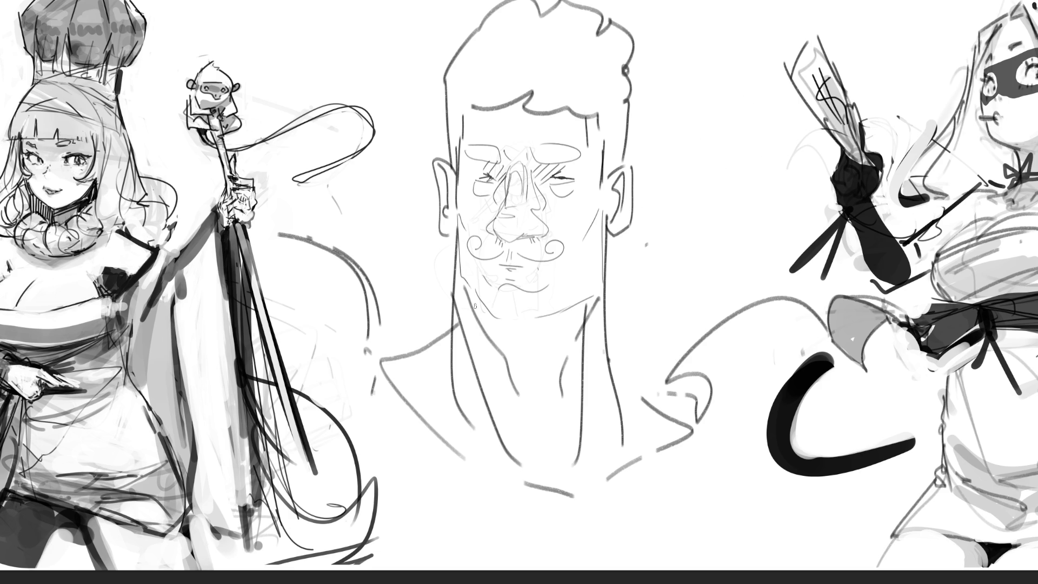
{"action": "left_click_drag", "start_coordinate": [473, 300], "coordinate": [492, 336]}
{"action": "mouse_move", "coordinate": [493, 323]}
{"action": "left_mouse_down"}
{"action": "mouse_move", "coordinate": [502, 360]}
{"action": "mouse_move", "coordinate": [518, 373]}
{"action": "left_mouse_up"}
{"action": "left_click_drag", "start_coordinate": [535, 323], "coordinate": [512, 397]}
{"action": "mouse_move", "coordinate": [568, 310]}
{"action": "left_mouse_down"}
{"action": "mouse_move", "coordinate": [530, 418]}
{"action": "mouse_move", "coordinate": [543, 433]}
{"action": "left_mouse_up"}
{"action": "mouse_move", "coordinate": [470, 288]}
{"action": "left_mouse_down"}
{"action": "mouse_move", "coordinate": [510, 328]}
{"action": "mouse_move", "coordinate": [602, 292]}
{"action": "mouse_move", "coordinate": [568, 319]}
{"action": "left_mouse_up"}
{"action": "left_click_drag", "start_coordinate": [509, 306], "coordinate": [515, 329]}
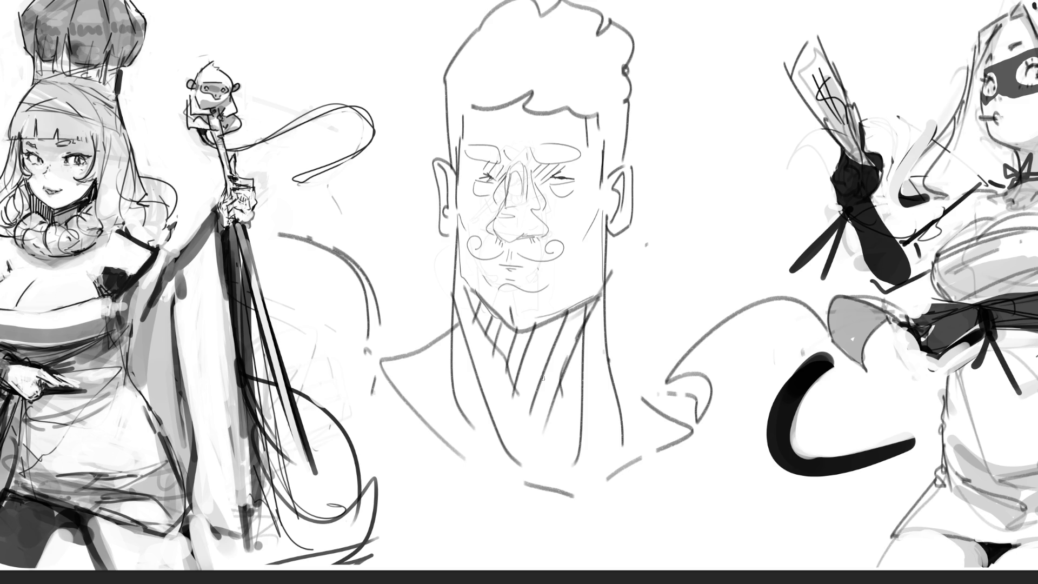
Step: Double the right neck contour and draw shoulder and chest lines on both sides
{"action": "left_click_drag", "start_coordinate": [609, 249], "coordinate": [603, 272]}
{"action": "mouse_move", "coordinate": [612, 219]}
{"action": "left_mouse_down"}
{"action": "mouse_move", "coordinate": [599, 312]}
{"action": "mouse_move", "coordinate": [601, 297]}
{"action": "left_mouse_up"}
{"action": "left_click_drag", "start_coordinate": [412, 439], "coordinate": [395, 474]}
{"action": "mouse_move", "coordinate": [395, 473]}
{"action": "left_mouse_down"}
{"action": "mouse_move", "coordinate": [423, 458]}
{"action": "mouse_move", "coordinate": [502, 504]}
{"action": "left_mouse_up"}
{"action": "mouse_move", "coordinate": [705, 446]}
{"action": "left_mouse_down"}
{"action": "mouse_move", "coordinate": [649, 496]}
{"action": "mouse_move", "coordinate": [693, 459]}
{"action": "left_mouse_up"}
{"action": "mouse_move", "coordinate": [570, 520]}
{"action": "left_mouse_down"}
{"action": "mouse_move", "coordinate": [586, 565]}
{"action": "mouse_move", "coordinate": [598, 556]}
{"action": "left_mouse_up"}
{"action": "left_click_drag", "start_coordinate": [699, 449], "coordinate": [725, 484]}
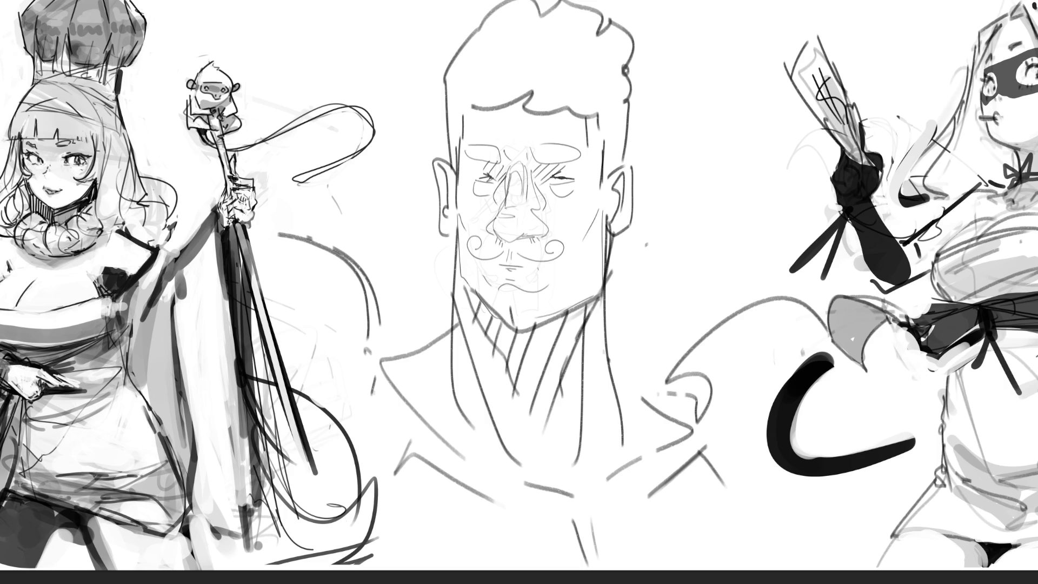
Step: Thicken the eyebrows, darken under the nose, and blush both cheeks and the nose grey
{"action": "left_click_drag", "start_coordinate": [466, 157], "coordinate": [582, 165]}
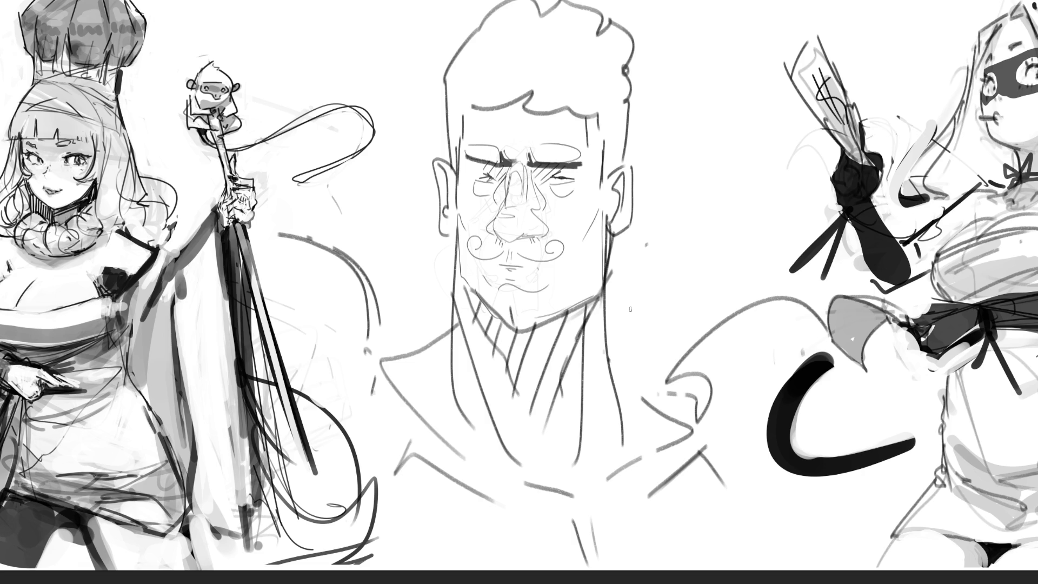
{"action": "mouse_move", "coordinate": [486, 237]}
{"action": "left_mouse_down"}
{"action": "mouse_move", "coordinate": [549, 232]}
{"action": "mouse_move", "coordinate": [473, 232]}
{"action": "mouse_move", "coordinate": [489, 255]}
{"action": "mouse_move", "coordinate": [575, 241]}
{"action": "mouse_move", "coordinate": [522, 265]}
{"action": "mouse_move", "coordinate": [516, 256]}
{"action": "mouse_move", "coordinate": [524, 265]}
{"action": "mouse_move", "coordinate": [509, 273]}
{"action": "mouse_move", "coordinate": [527, 295]}
{"action": "mouse_move", "coordinate": [499, 311]}
{"action": "mouse_move", "coordinate": [598, 294]}
{"action": "left_mouse_up"}
{"action": "left_click_drag", "start_coordinate": [615, 221], "coordinate": [600, 274]}
{"action": "left_click_drag", "start_coordinate": [457, 233], "coordinate": [453, 255]}
{"action": "mouse_move", "coordinate": [596, 128]}
{"action": "left_mouse_down"}
{"action": "mouse_move", "coordinate": [599, 185]}
{"action": "mouse_move", "coordinate": [601, 150]}
{"action": "left_mouse_up"}
{"action": "left_click_drag", "start_coordinate": [510, 127], "coordinate": [530, 127]}
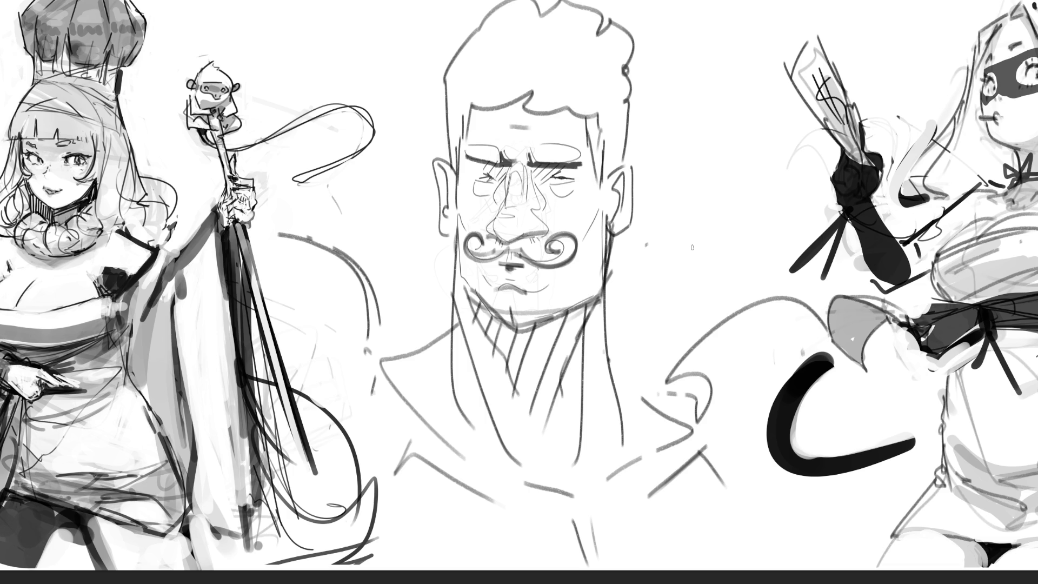
{"action": "mouse_move", "coordinate": [564, 201]}
{"action": "left_mouse_down"}
{"action": "mouse_move", "coordinate": [565, 212]}
{"action": "mouse_move", "coordinate": [595, 208]}
{"action": "left_mouse_up"}
{"action": "mouse_move", "coordinate": [462, 198]}
{"action": "left_mouse_down"}
{"action": "mouse_move", "coordinate": [490, 202]}
{"action": "mouse_move", "coordinate": [511, 249]}
{"action": "mouse_move", "coordinate": [527, 184]}
{"action": "left_mouse_up"}
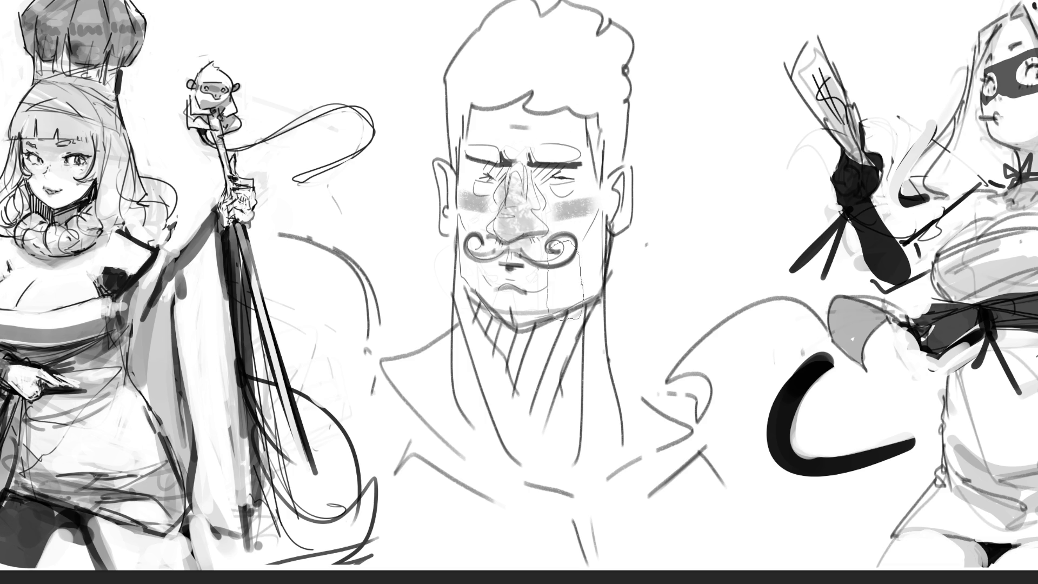
Step: Darken the mouth line under the moustache and shade both ears grey
{"action": "left_click_drag", "start_coordinate": [500, 267], "coordinate": [524, 266]}
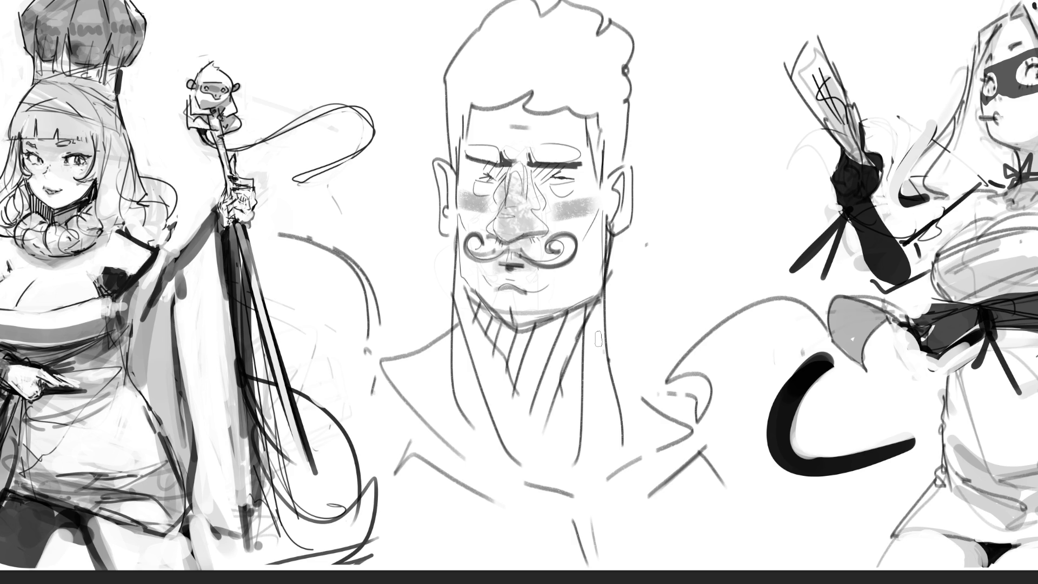
{"action": "left_click_drag", "start_coordinate": [621, 151], "coordinate": [622, 229]}
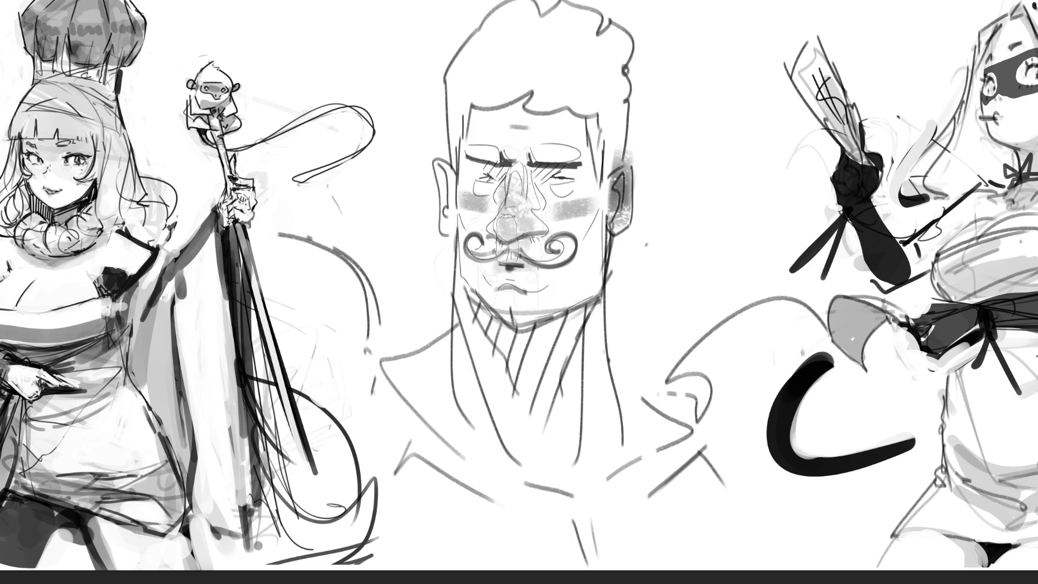
{"action": "left_click_drag", "start_coordinate": [436, 162], "coordinate": [441, 227]}
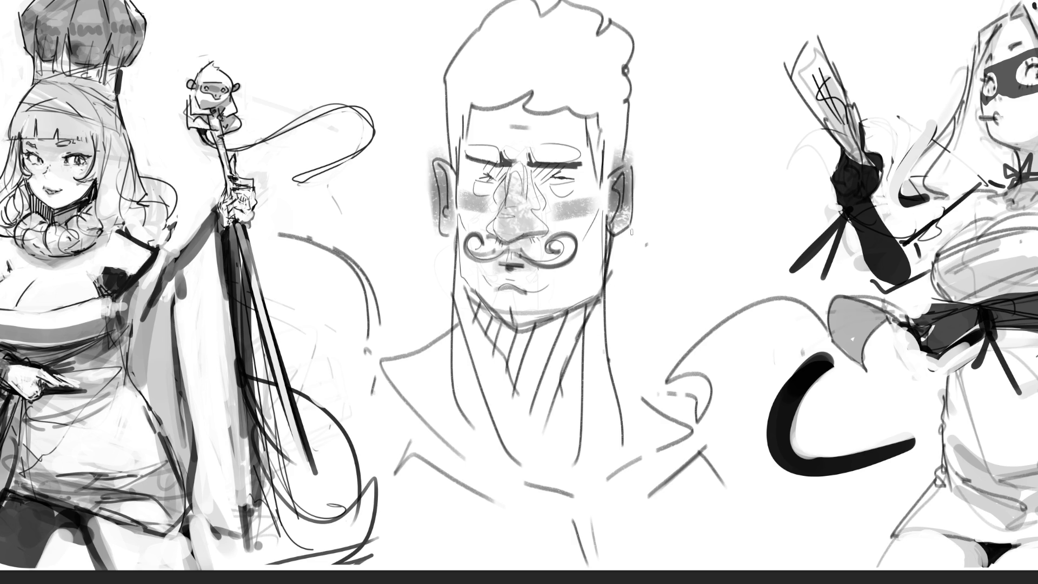
Step: Outline the right ear with a curl above it and sketch a hoop earring from the left ear
{"action": "mouse_move", "coordinate": [636, 226]}
{"action": "left_mouse_down"}
{"action": "mouse_move", "coordinate": [646, 241]}
{"action": "mouse_move", "coordinate": [610, 269]}
{"action": "mouse_move", "coordinate": [643, 263]}
{"action": "left_mouse_up"}
{"action": "mouse_move", "coordinate": [616, 225]}
{"action": "left_mouse_down"}
{"action": "mouse_move", "coordinate": [632, 255]}
{"action": "mouse_move", "coordinate": [642, 220]}
{"action": "mouse_move", "coordinate": [622, 261]}
{"action": "mouse_move", "coordinate": [647, 256]}
{"action": "left_mouse_up"}
{"action": "mouse_move", "coordinate": [627, 203]}
{"action": "left_mouse_down"}
{"action": "mouse_move", "coordinate": [656, 198]}
{"action": "mouse_move", "coordinate": [658, 183]}
{"action": "mouse_move", "coordinate": [657, 202]}
{"action": "left_mouse_up"}
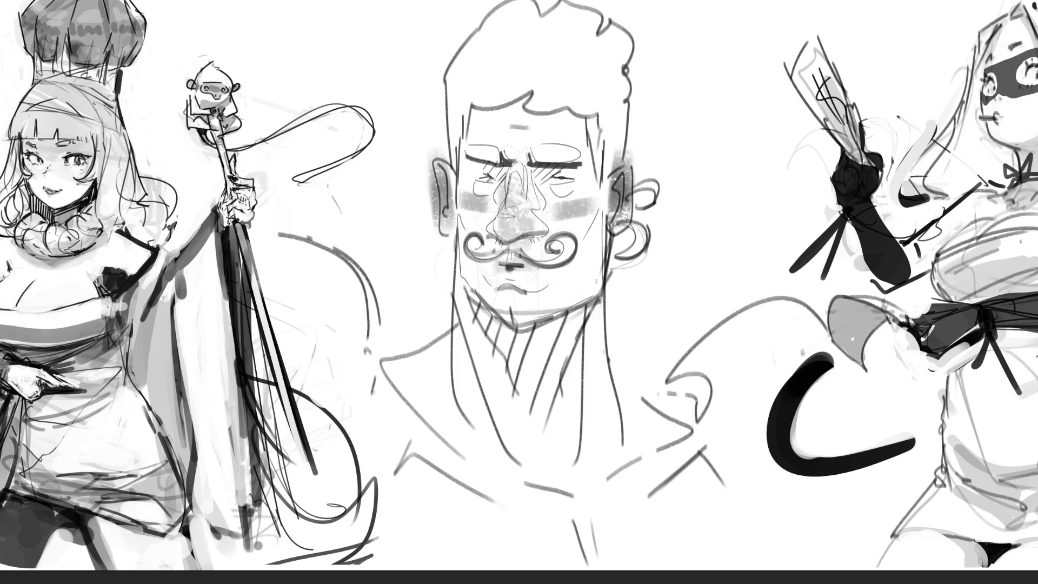
{"action": "mouse_move", "coordinate": [443, 230]}
{"action": "left_mouse_down"}
{"action": "mouse_move", "coordinate": [430, 328]}
{"action": "mouse_move", "coordinate": [415, 305]}
{"action": "mouse_move", "coordinate": [443, 297]}
{"action": "left_mouse_up"}
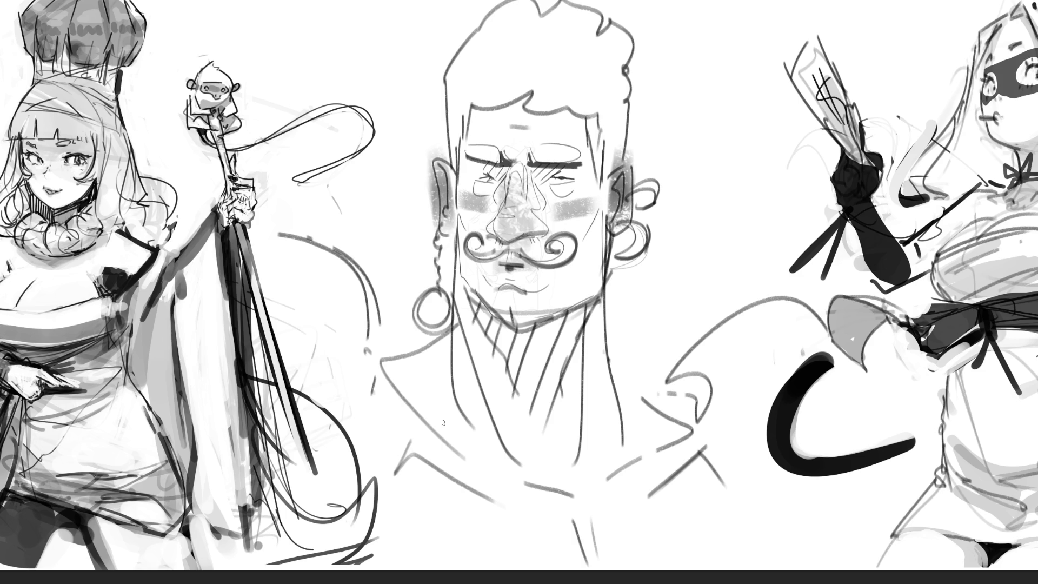
Step: Sketch short strokes, a hooked loop and lines beside the collar and right of the head
{"action": "mouse_move", "coordinate": [645, 352]}
{"action": "left_mouse_down"}
{"action": "mouse_move", "coordinate": [705, 390]}
{"action": "mouse_move", "coordinate": [664, 334]}
{"action": "mouse_move", "coordinate": [672, 355]}
{"action": "mouse_move", "coordinate": [730, 394]}
{"action": "left_mouse_up"}
{"action": "mouse_move", "coordinate": [665, 357]}
{"action": "left_mouse_down"}
{"action": "mouse_move", "coordinate": [743, 379]}
{"action": "mouse_move", "coordinate": [621, 324]}
{"action": "mouse_move", "coordinate": [681, 223]}
{"action": "mouse_move", "coordinate": [698, 228]}
{"action": "mouse_move", "coordinate": [637, 296]}
{"action": "left_mouse_up"}
{"action": "left_click_drag", "start_coordinate": [697, 247], "coordinate": [745, 284]}
{"action": "mouse_move", "coordinate": [750, 292]}
{"action": "left_mouse_down"}
{"action": "mouse_move", "coordinate": [770, 369]}
{"action": "mouse_move", "coordinate": [819, 341]}
{"action": "left_mouse_up"}
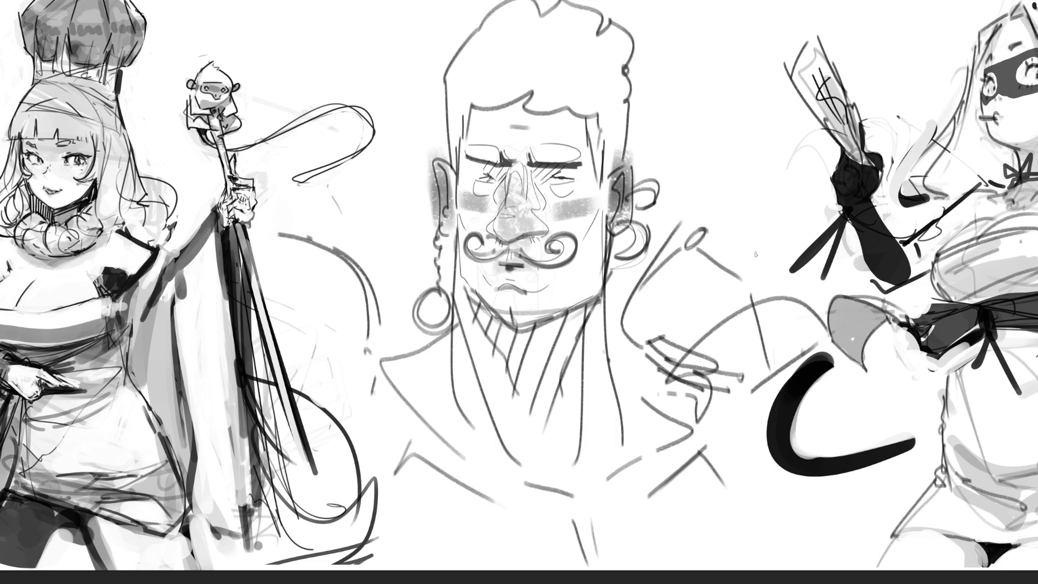
Step: Sweep several long arcs toward the masked woman and a looping shape left of the neck
{"action": "mouse_move", "coordinate": [698, 227]}
{"action": "left_mouse_down"}
{"action": "mouse_move", "coordinate": [696, 211]}
{"action": "mouse_move", "coordinate": [774, 202]}
{"action": "left_mouse_up"}
{"action": "left_click_drag", "start_coordinate": [789, 205], "coordinate": [833, 306]}
{"action": "left_click_drag", "start_coordinate": [697, 204], "coordinate": [770, 193]}
{"action": "left_click_drag", "start_coordinate": [788, 210], "coordinate": [843, 324]}
{"action": "left_click_drag", "start_coordinate": [838, 328], "coordinate": [789, 350]}
{"action": "mouse_move", "coordinate": [779, 188]}
{"action": "left_mouse_down"}
{"action": "mouse_move", "coordinate": [805, 153]}
{"action": "mouse_move", "coordinate": [866, 187]}
{"action": "mouse_move", "coordinate": [846, 309]}
{"action": "left_mouse_up"}
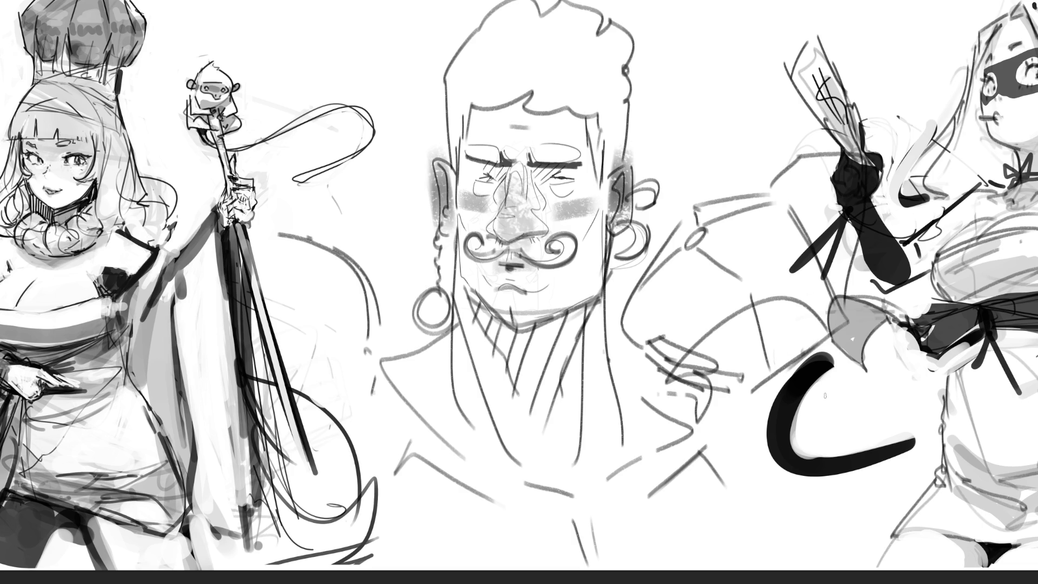
{"action": "mouse_move", "coordinate": [422, 338]}
{"action": "left_mouse_down"}
{"action": "mouse_move", "coordinate": [403, 323]}
{"action": "mouse_move", "coordinate": [413, 362]}
{"action": "mouse_move", "coordinate": [427, 347]}
{"action": "mouse_move", "coordinate": [440, 397]}
{"action": "mouse_move", "coordinate": [439, 354]}
{"action": "mouse_move", "coordinate": [475, 401]}
{"action": "left_mouse_up"}
Step: Draw elongated chain loops left of the neck reaching down the chest
{"action": "mouse_move", "coordinate": [417, 366]}
{"action": "left_mouse_down"}
{"action": "mouse_move", "coordinate": [405, 380]}
{"action": "mouse_move", "coordinate": [433, 429]}
{"action": "mouse_move", "coordinate": [449, 377]}
{"action": "mouse_move", "coordinate": [464, 408]}
{"action": "mouse_move", "coordinate": [452, 427]}
{"action": "mouse_move", "coordinate": [474, 460]}
{"action": "left_mouse_up"}
{"action": "mouse_move", "coordinate": [466, 419]}
{"action": "left_mouse_down"}
{"action": "mouse_move", "coordinate": [506, 470]}
{"action": "mouse_move", "coordinate": [489, 477]}
{"action": "left_mouse_up"}
{"action": "left_click_drag", "start_coordinate": [425, 430], "coordinate": [457, 459]}
{"action": "left_click_drag", "start_coordinate": [475, 403], "coordinate": [476, 431]}
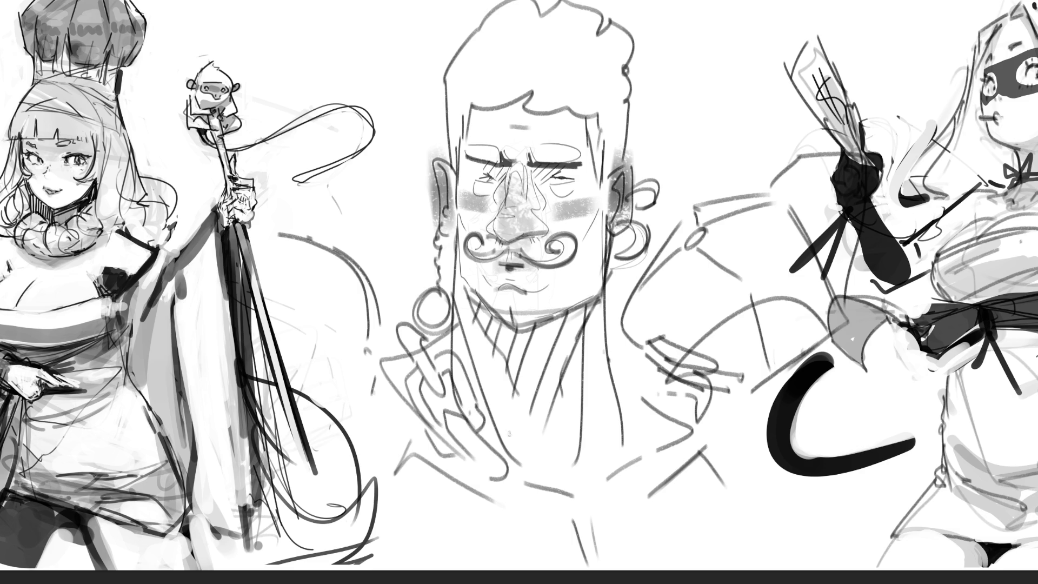
{"action": "mouse_move", "coordinate": [477, 468]}
{"action": "left_mouse_down"}
{"action": "mouse_move", "coordinate": [505, 518]}
{"action": "mouse_move", "coordinate": [545, 507]}
{"action": "mouse_move", "coordinate": [545, 466]}
{"action": "mouse_move", "coordinate": [505, 433]}
{"action": "mouse_move", "coordinate": [561, 481]}
{"action": "mouse_move", "coordinate": [535, 501]}
{"action": "mouse_move", "coordinate": [590, 505]}
{"action": "left_mouse_up"}
Step: Draw interlocking chain links across the chest toward the right side
{"action": "mouse_move", "coordinate": [566, 473]}
{"action": "left_mouse_down"}
{"action": "mouse_move", "coordinate": [584, 478]}
{"action": "mouse_move", "coordinate": [595, 507]}
{"action": "left_mouse_up"}
{"action": "mouse_move", "coordinate": [583, 462]}
{"action": "left_mouse_down"}
{"action": "mouse_move", "coordinate": [601, 452]}
{"action": "mouse_move", "coordinate": [653, 460]}
{"action": "mouse_move", "coordinate": [639, 459]}
{"action": "left_mouse_up"}
{"action": "mouse_move", "coordinate": [590, 513]}
{"action": "left_mouse_down"}
{"action": "mouse_move", "coordinate": [653, 518]}
{"action": "mouse_move", "coordinate": [657, 483]}
{"action": "mouse_move", "coordinate": [653, 507]}
{"action": "left_mouse_up"}
{"action": "mouse_move", "coordinate": [637, 464]}
{"action": "left_mouse_down"}
{"action": "mouse_move", "coordinate": [670, 466]}
{"action": "mouse_move", "coordinate": [692, 428]}
{"action": "left_mouse_up"}
{"action": "left_click_drag", "start_coordinate": [692, 428], "coordinate": [666, 471]}
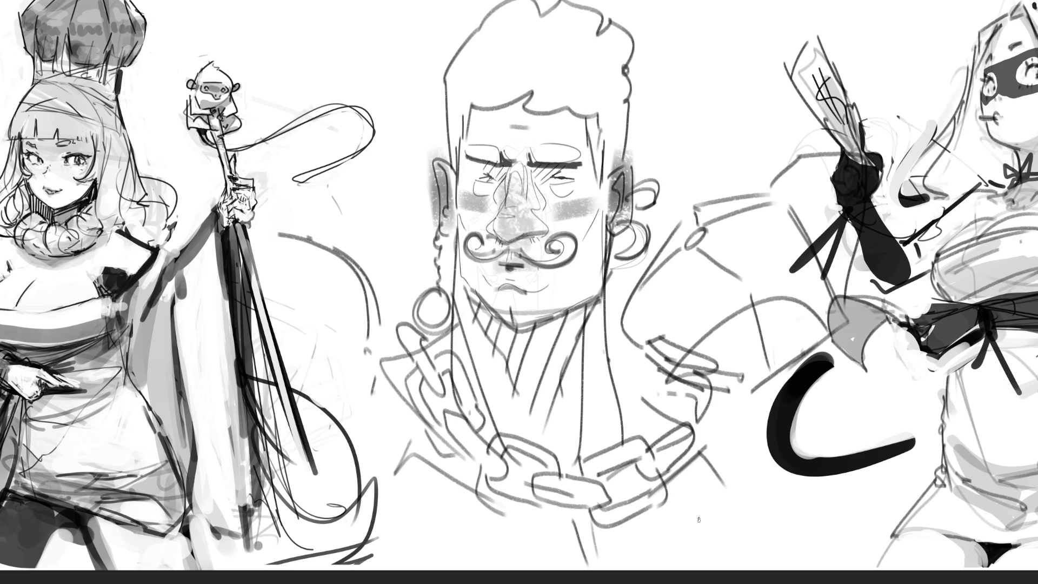
Step: Add chain links on the upper-left chest and detail the chain on the right chest
{"action": "left_click_drag", "start_coordinate": [402, 336], "coordinate": [379, 360]}
{"action": "left_click_drag", "start_coordinate": [382, 354], "coordinate": [405, 369]}
{"action": "mouse_move", "coordinate": [441, 337]}
{"action": "left_mouse_down"}
{"action": "mouse_move", "coordinate": [426, 356]}
{"action": "mouse_move", "coordinate": [400, 329]}
{"action": "mouse_move", "coordinate": [433, 335]}
{"action": "left_mouse_up"}
{"action": "left_click_drag", "start_coordinate": [616, 352], "coordinate": [626, 376]}
{"action": "mouse_move", "coordinate": [623, 373]}
{"action": "left_mouse_down"}
{"action": "mouse_move", "coordinate": [643, 380]}
{"action": "mouse_move", "coordinate": [648, 361]}
{"action": "mouse_move", "coordinate": [651, 384]}
{"action": "left_mouse_up"}
{"action": "mouse_move", "coordinate": [638, 350]}
{"action": "left_mouse_down"}
{"action": "mouse_move", "coordinate": [668, 385]}
{"action": "mouse_move", "coordinate": [683, 385]}
{"action": "left_mouse_up"}
{"action": "mouse_move", "coordinate": [640, 380]}
{"action": "left_mouse_down"}
{"action": "mouse_move", "coordinate": [657, 409]}
{"action": "mouse_move", "coordinate": [719, 433]}
{"action": "left_mouse_up"}
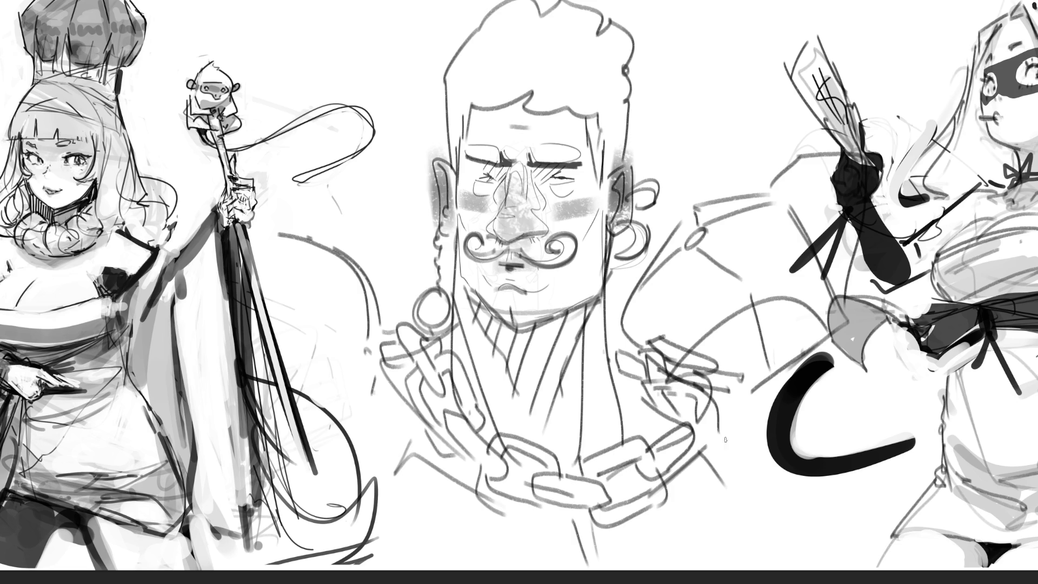
{"action": "mouse_move", "coordinate": [655, 405]}
{"action": "left_mouse_down"}
{"action": "mouse_move", "coordinate": [668, 435]}
{"action": "mouse_move", "coordinate": [722, 449]}
{"action": "mouse_move", "coordinate": [721, 459]}
{"action": "left_mouse_up"}
{"action": "left_click_drag", "start_coordinate": [635, 382], "coordinate": [656, 436]}
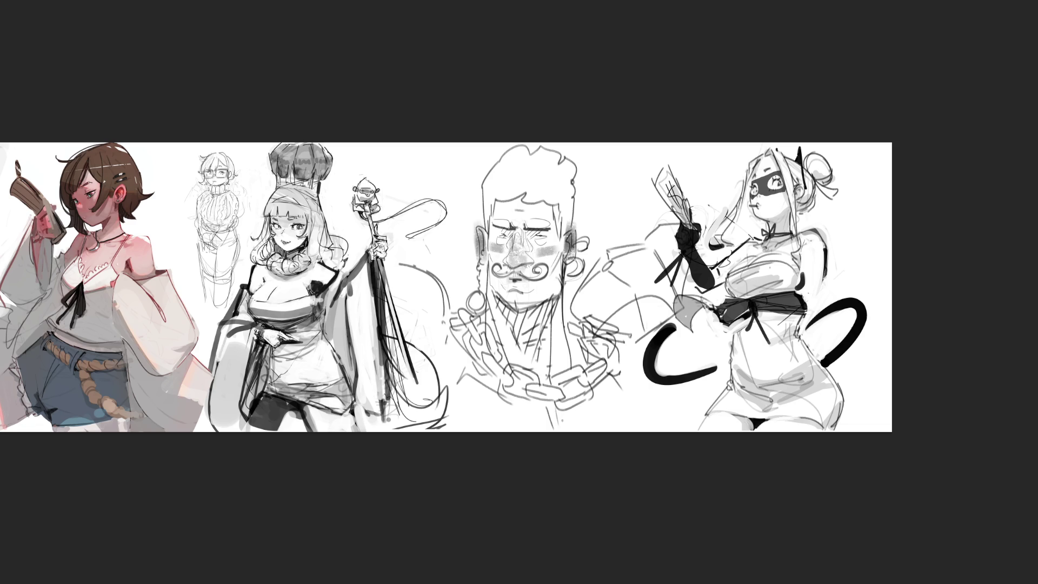
Step: Lay a faint grey stroke and short curly strokes below the man's neck
{"action": "mouse_move", "coordinate": [497, 417]}
{"action": "left_mouse_down"}
{"action": "mouse_move", "coordinate": [569, 424]}
{"action": "mouse_move", "coordinate": [609, 408]}
{"action": "left_mouse_up"}
{"action": "left_click_drag", "start_coordinate": [589, 411], "coordinate": [508, 431]}
{"action": "left_click_drag", "start_coordinate": [519, 404], "coordinate": [500, 422]}
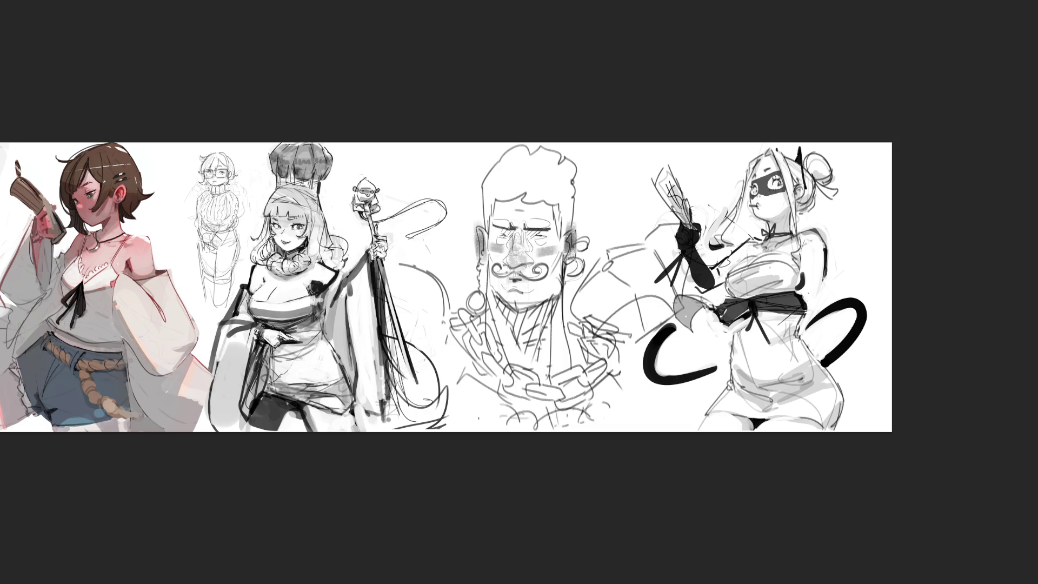
{"action": "left_click_drag", "start_coordinate": [562, 415], "coordinate": [542, 431]}
{"action": "left_click_drag", "start_coordinate": [589, 416], "coordinate": [611, 427]}
Step: Darken the left eye, redraw the right eye open, and darken both eyebrows
{"action": "left_click_drag", "start_coordinate": [501, 229], "coordinate": [510, 236]}
{"action": "mouse_move", "coordinate": [522, 230]}
{"action": "left_mouse_down"}
{"action": "mouse_move", "coordinate": [539, 238]}
{"action": "mouse_move", "coordinate": [505, 237]}
{"action": "mouse_move", "coordinate": [551, 237]}
{"action": "left_mouse_up"}
{"action": "left_click_drag", "start_coordinate": [491, 234], "coordinate": [557, 231]}
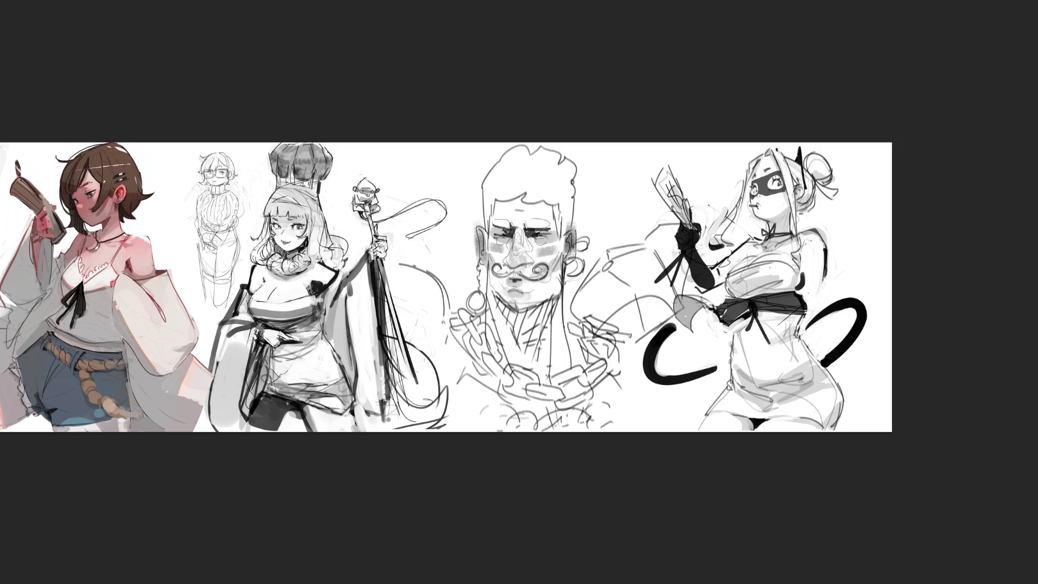
Step: Shade the neck below the chin and the chain in grey
{"action": "mouse_move", "coordinate": [523, 354]}
{"action": "left_mouse_down"}
{"action": "mouse_move", "coordinate": [515, 332]}
{"action": "mouse_move", "coordinate": [527, 318]}
{"action": "mouse_move", "coordinate": [497, 330]}
{"action": "mouse_move", "coordinate": [505, 386]}
{"action": "mouse_move", "coordinate": [546, 365]}
{"action": "mouse_move", "coordinate": [466, 382]}
{"action": "mouse_move", "coordinate": [535, 405]}
{"action": "mouse_move", "coordinate": [508, 391]}
{"action": "mouse_move", "coordinate": [517, 373]}
{"action": "mouse_move", "coordinate": [492, 379]}
{"action": "left_mouse_up"}
{"action": "left_click_drag", "start_coordinate": [461, 322], "coordinate": [466, 350]}
{"action": "left_click_drag", "start_coordinate": [564, 393], "coordinate": [592, 391]}
{"action": "mouse_move", "coordinate": [527, 402]}
{"action": "left_mouse_down"}
{"action": "mouse_move", "coordinate": [605, 391]}
{"action": "mouse_move", "coordinate": [616, 404]}
{"action": "left_mouse_up"}
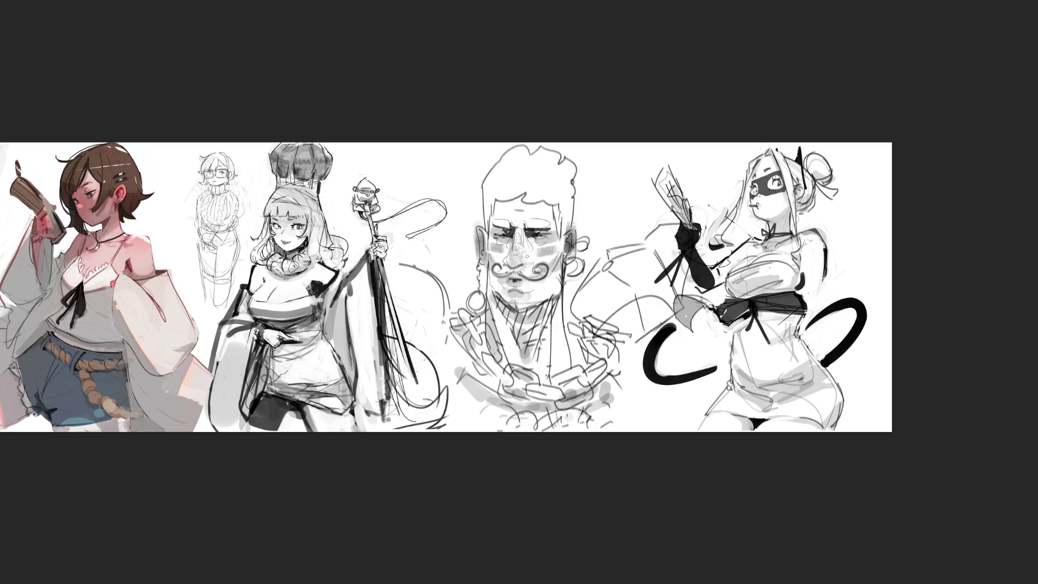
Step: Shade both sides of the face, band the forehead dark and thicken the eyebrows
{"action": "left_click_drag", "start_coordinate": [530, 259], "coordinate": [529, 267]}
{"action": "mouse_move", "coordinate": [562, 210]}
{"action": "left_mouse_down"}
{"action": "mouse_move", "coordinate": [562, 243]}
{"action": "mouse_move", "coordinate": [570, 226]}
{"action": "left_mouse_up"}
{"action": "mouse_move", "coordinate": [482, 199]}
{"action": "left_mouse_down"}
{"action": "mouse_move", "coordinate": [488, 241]}
{"action": "mouse_move", "coordinate": [490, 230]}
{"action": "left_mouse_up"}
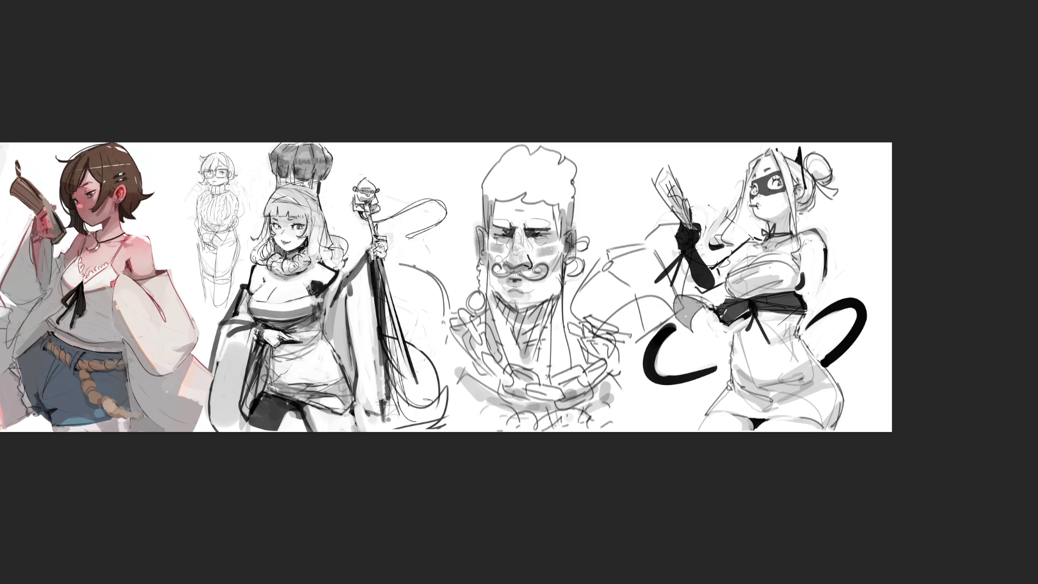
{"action": "left_click_drag", "start_coordinate": [489, 203], "coordinate": [551, 201]}
{"action": "left_click_drag", "start_coordinate": [498, 222], "coordinate": [560, 219]}
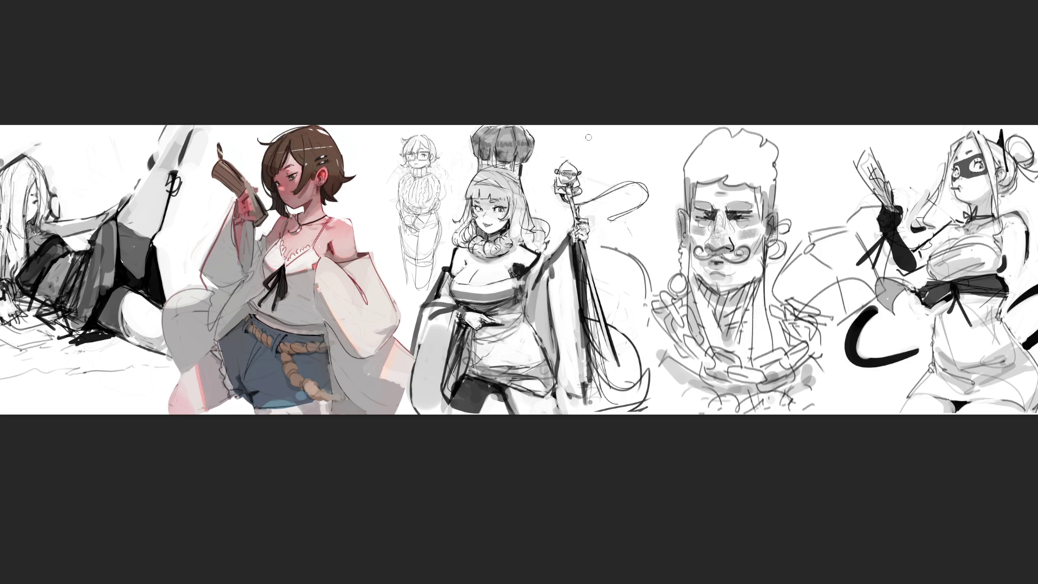
Step: Begin hand-lettering the word END above the moustached man
{"action": "left_click_drag", "start_coordinate": [585, 139], "coordinate": [593, 163]}
Step: Finish lettering END and write 'ing' beneath it
{"action": "mouse_move", "coordinate": [586, 140]}
{"action": "left_mouse_down"}
{"action": "mouse_move", "coordinate": [592, 159]}
{"action": "mouse_move", "coordinate": [603, 133]}
{"action": "mouse_move", "coordinate": [614, 156]}
{"action": "mouse_move", "coordinate": [626, 156]}
{"action": "mouse_move", "coordinate": [627, 130]}
{"action": "mouse_move", "coordinate": [649, 138]}
{"action": "mouse_move", "coordinate": [618, 177]}
{"action": "mouse_move", "coordinate": [634, 173]}
{"action": "left_mouse_up"}
{"action": "left_click_drag", "start_coordinate": [651, 162], "coordinate": [640, 177]}
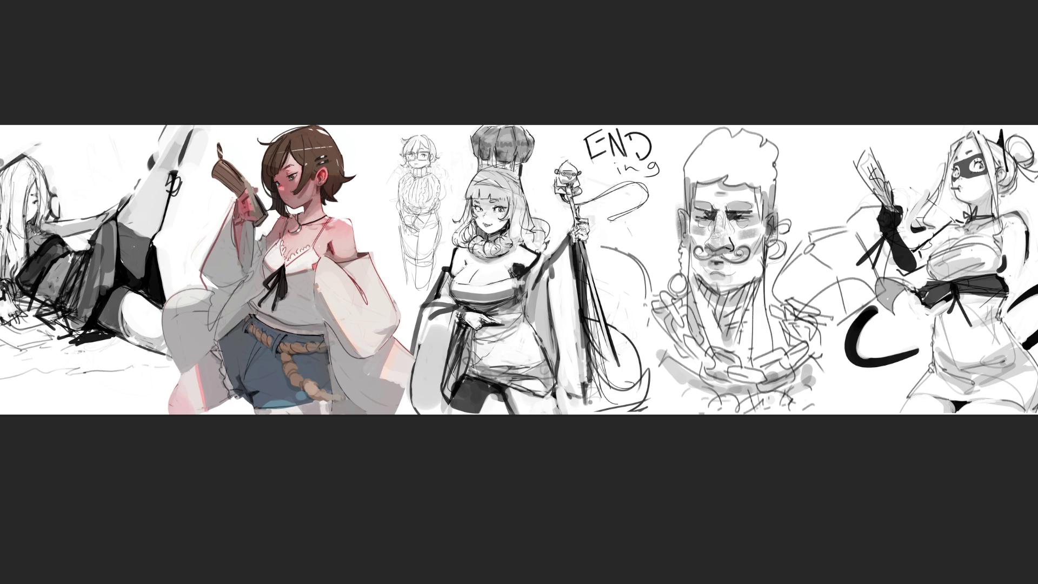